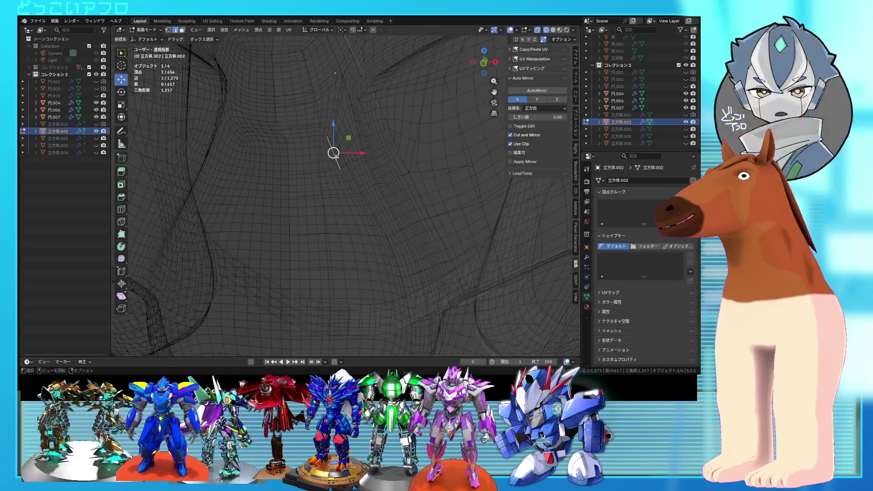
- Move one edge of the chest armor's groove to a new position
left_click(335, 131)
key("alt+z")
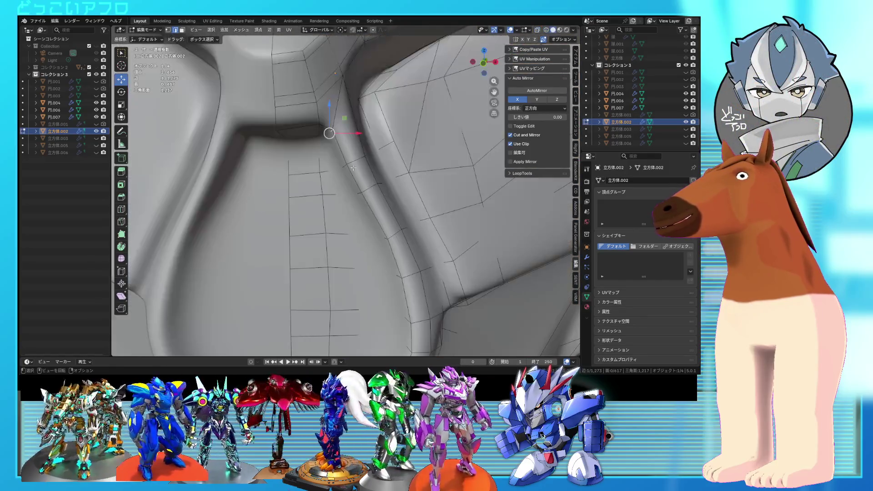
left_click(361, 182)
scroll(361, 182, "down", 4)
mouse_move(361, 182)
middle_mouse_down()
mouse_move(347, 171)
mouse_move(314, 212)
mouse_move(329, 154)
mouse_move(370, 207)
mouse_move(351, 205)
mouse_move(349, 194)
mouse_move(331, 212)
middle_mouse_up()
scroll(330, 153, "up", 3)
- Select the edge loop along the groove in X-ray, then return to solid shading
key("a")
key("alt+z")
left_click(352, 205, "alt")
key("alt+z")
key("alt+z")
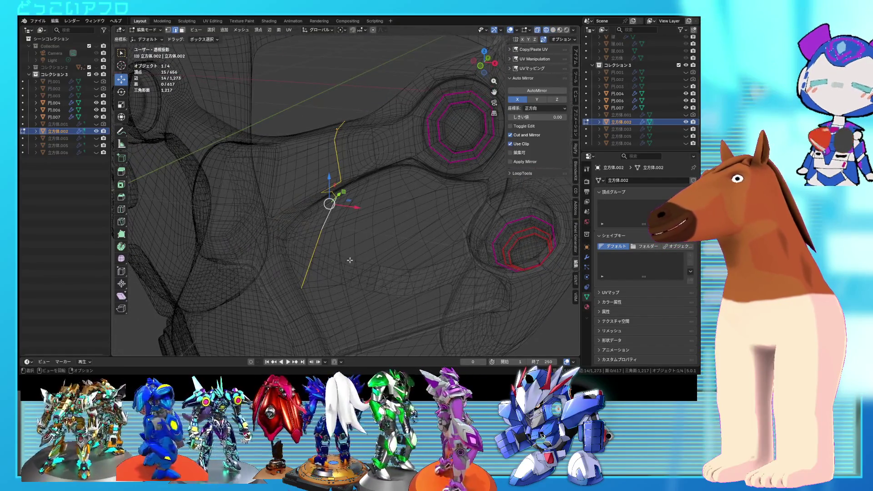
key("shift+z")
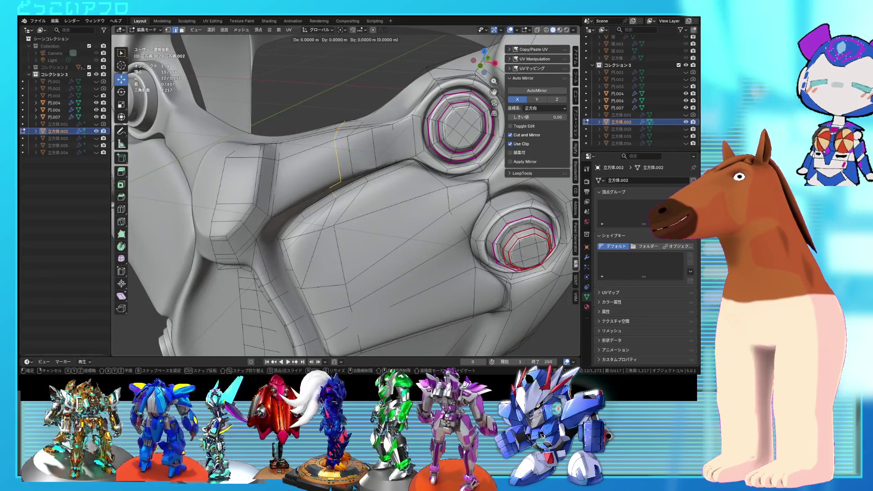
- Slide the groove edge loop beside the bolt studs to tighten it, then use vertex selection
left_click(328, 222)
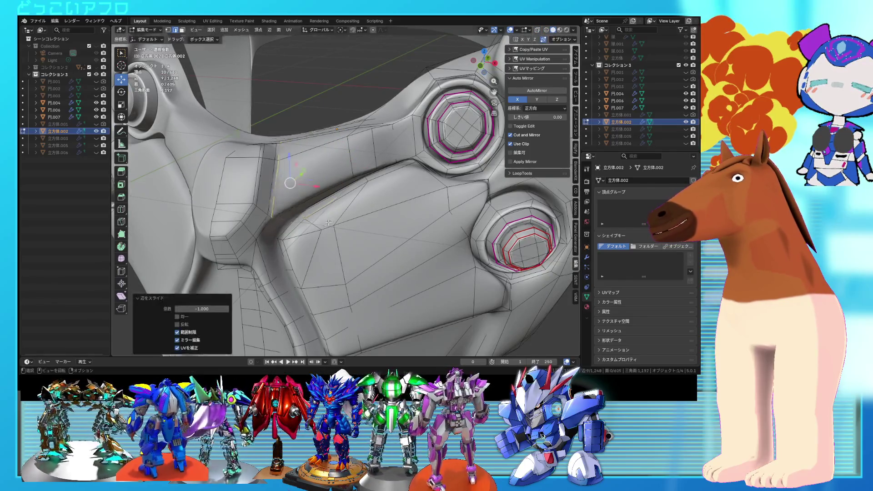
middle_click_drag(328, 222, 342, 214)
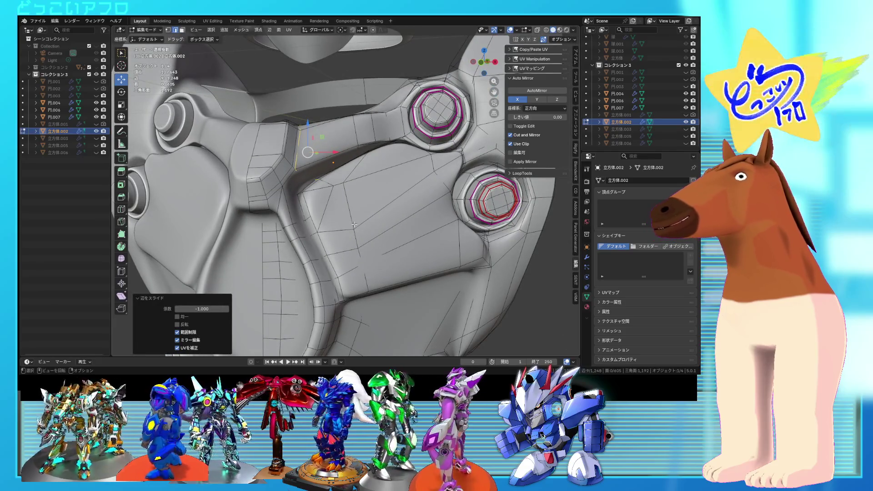
key("1")
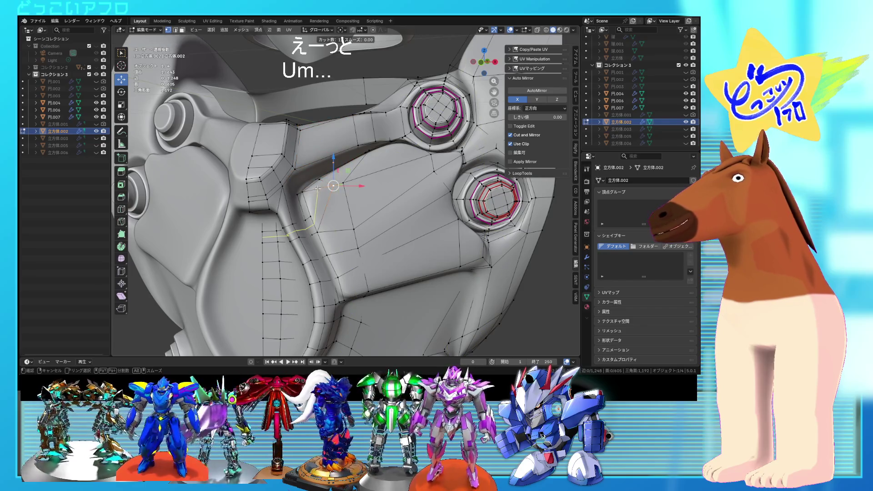
- Select the shortest vertex path along the groove using wireframe view
mouse_move(324, 179)
middle_mouse_down()
mouse_move(323, 207)
mouse_move(374, 164)
mouse_move(391, 172)
middle_mouse_up()
key("shift+z")
left_click(308, 199, "ctrl")
key("shift+z")
key("shift+z")
key("shift+z")
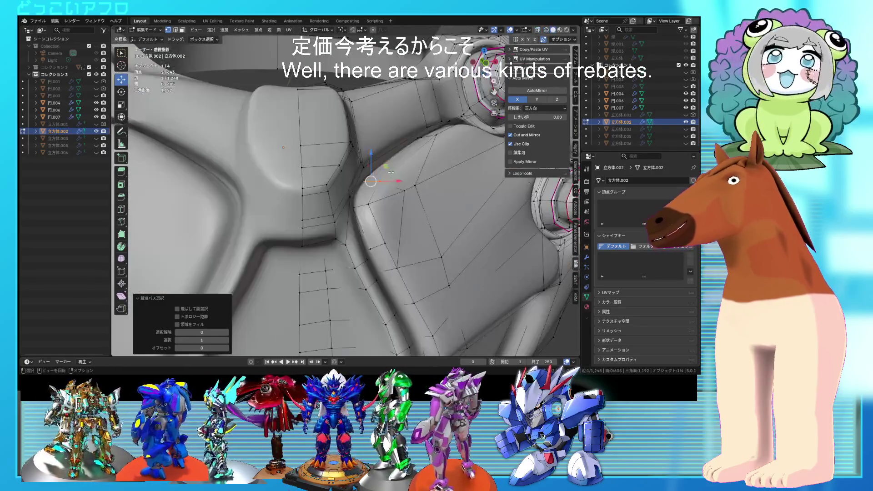
scroll(391, 172, "down", 3)
mouse_move(387, 212)
middle_mouse_down("shift")
mouse_move(319, 246)
mouse_move(353, 213)
middle_mouse_up("shift")
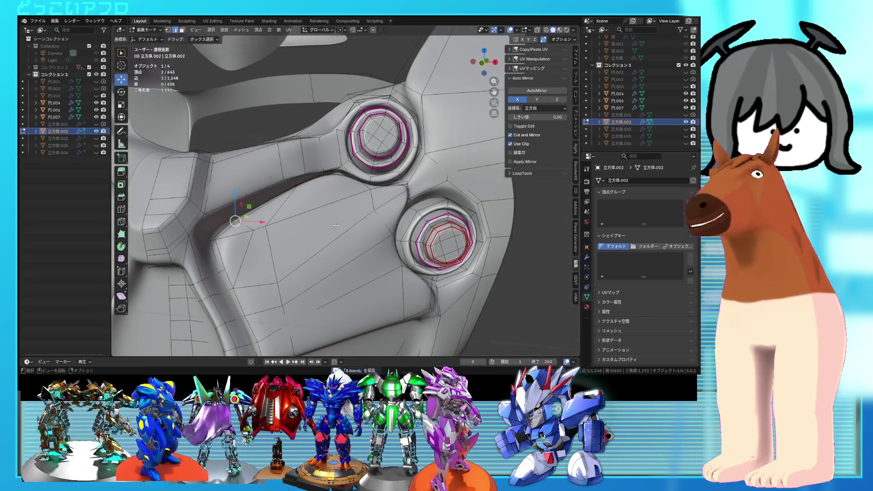
- Save the file and vertex-slide the selected vertex near the lower bolt stud
middle_click_drag(354, 214, 300, 180)
key("ctrl+s")
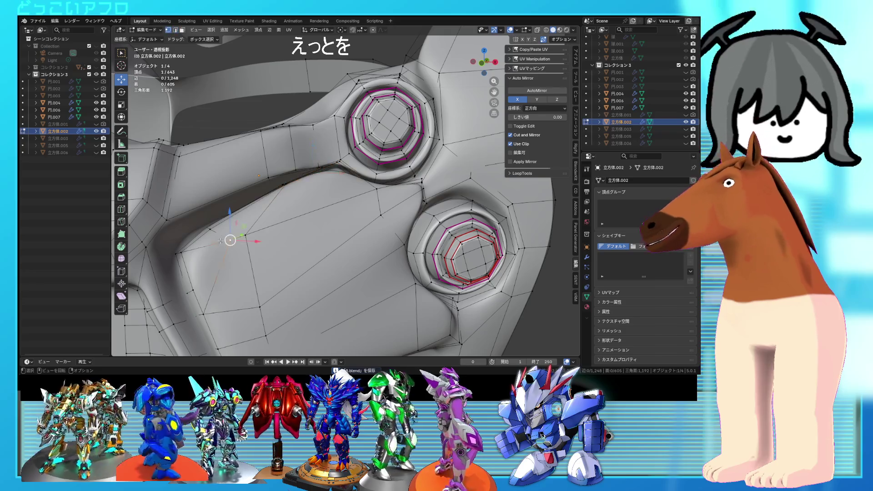
key("g")
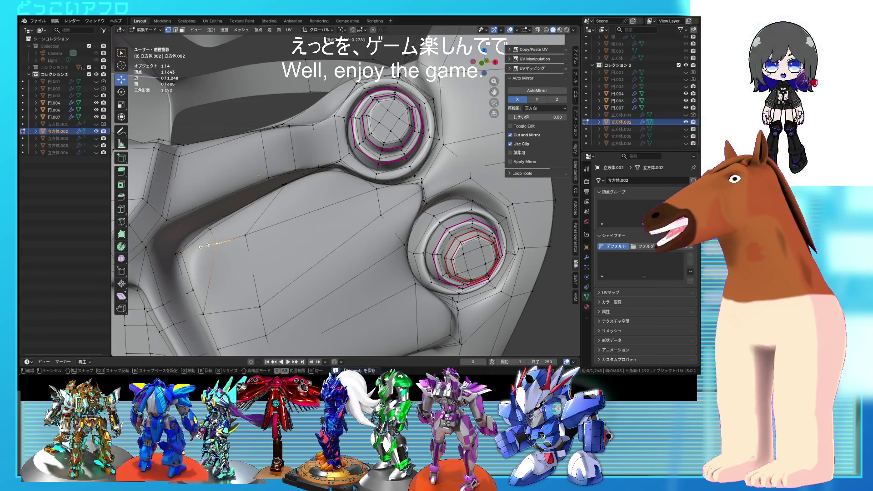
left_click(213, 244)
- Edge-slide the loop beside the lower stud into its new position
mouse_move(214, 245)
middle_mouse_down()
mouse_move(308, 191)
mouse_move(290, 205)
middle_mouse_up()
key("shift+z")
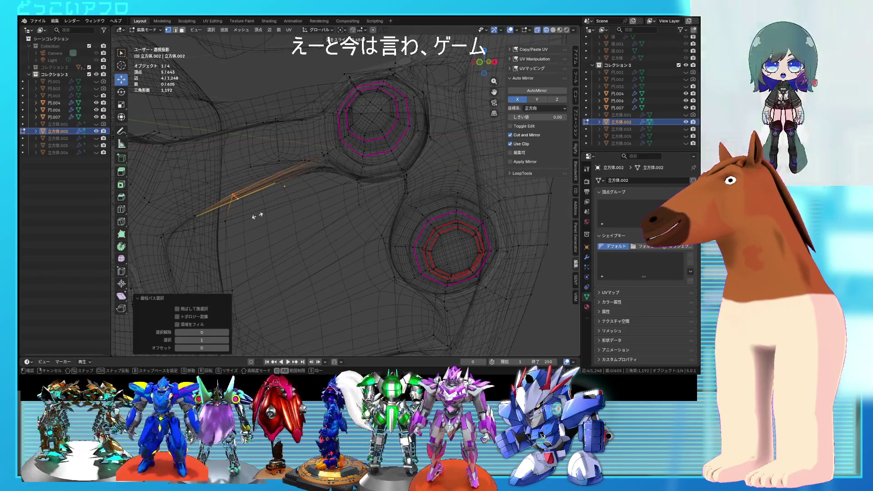
left_click(255, 214)
key("shift+z")
mouse_move(254, 215)
middle_mouse_down()
mouse_move(354, 209)
mouse_move(355, 218)
mouse_move(405, 217)
mouse_move(375, 193)
middle_mouse_up()
- Pick a vertex at the groove corner, then return the armor to Object Mode
key("shift+z")
key("a")
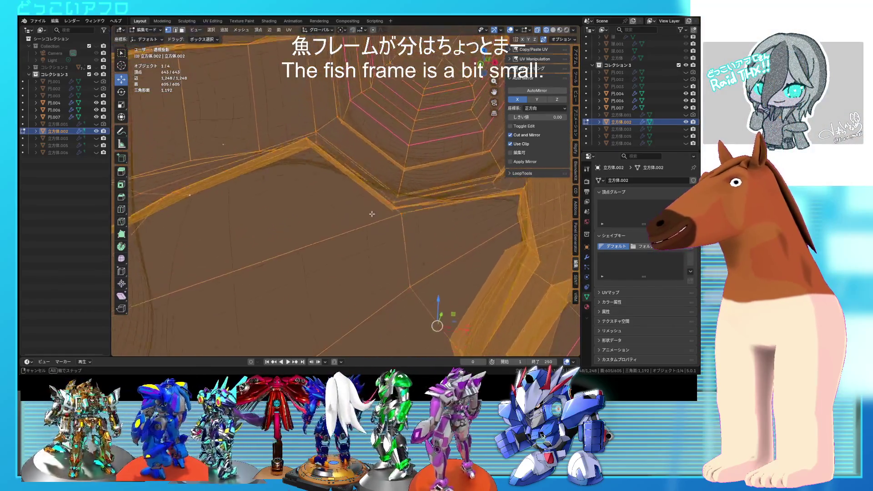
mouse_move(375, 193)
middle_mouse_down()
mouse_move(357, 212)
mouse_move(328, 170)
middle_mouse_up()
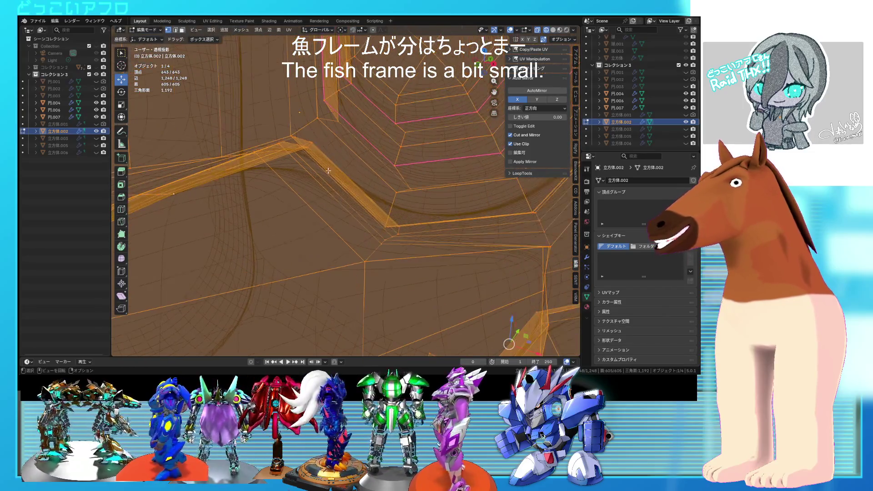
left_click(308, 142)
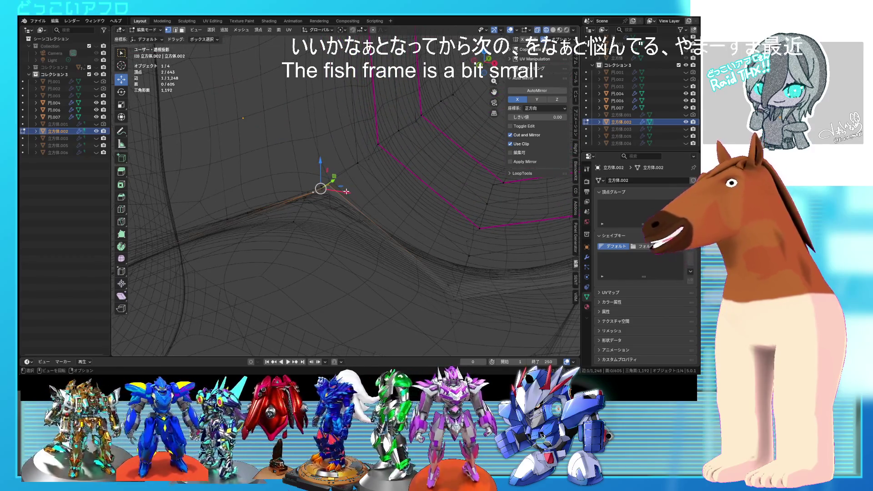
key("shift+z")
mouse_move(320, 187)
middle_mouse_down()
mouse_move(346, 182)
mouse_move(389, 214)
mouse_move(321, 229)
mouse_move(415, 303)
mouse_move(346, 210)
mouse_move(358, 232)
middle_mouse_up()
key("shift+z")
key("a")
scroll(328, 221, "down", 3)
key("Tab")
key("shift+z")
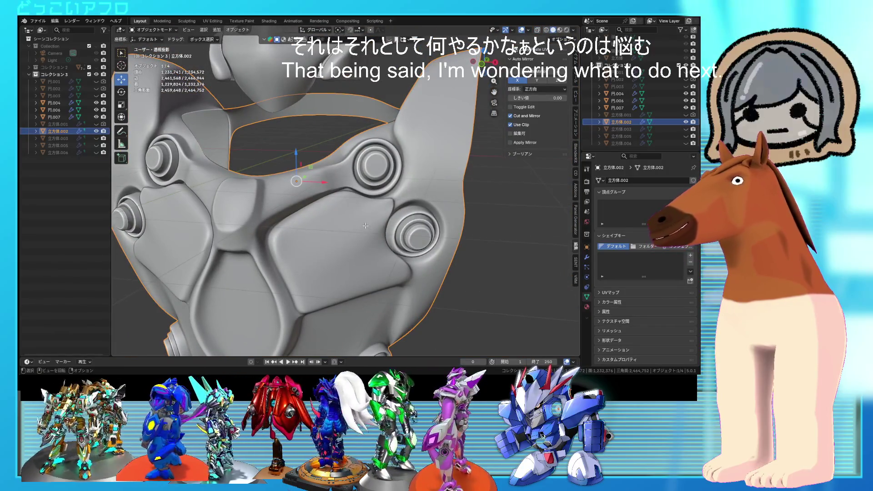
- Enter Edit Mode in wireframe and box-select vertices at the groove corner
scroll(365, 226, "up", 5)
key("Tab")
key("shift+z")
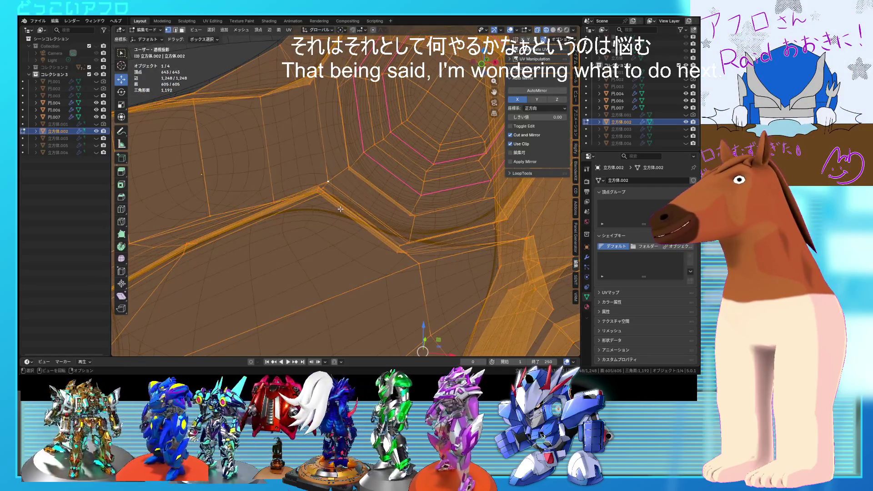
left_click_drag(305, 164, 306, 164)
middle_click_drag(305, 164, 351, 176)
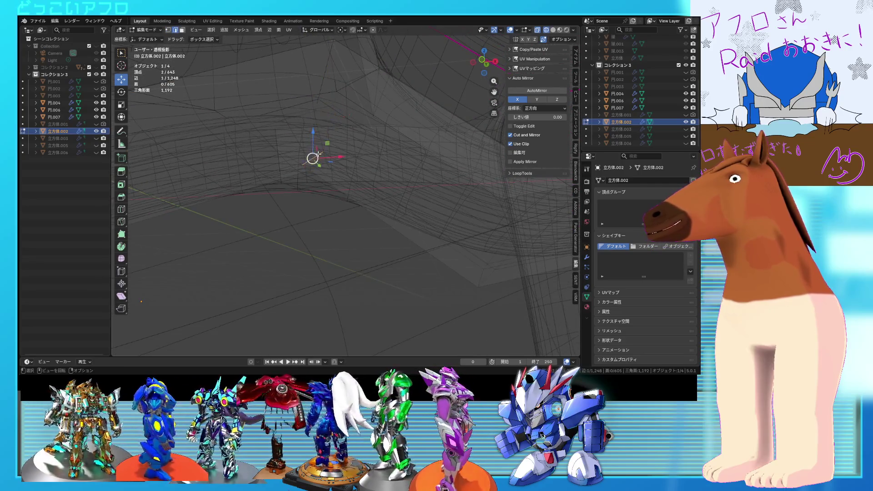
middle_click_drag(320, 162, 327, 156)
left_click(331, 152, "shift")
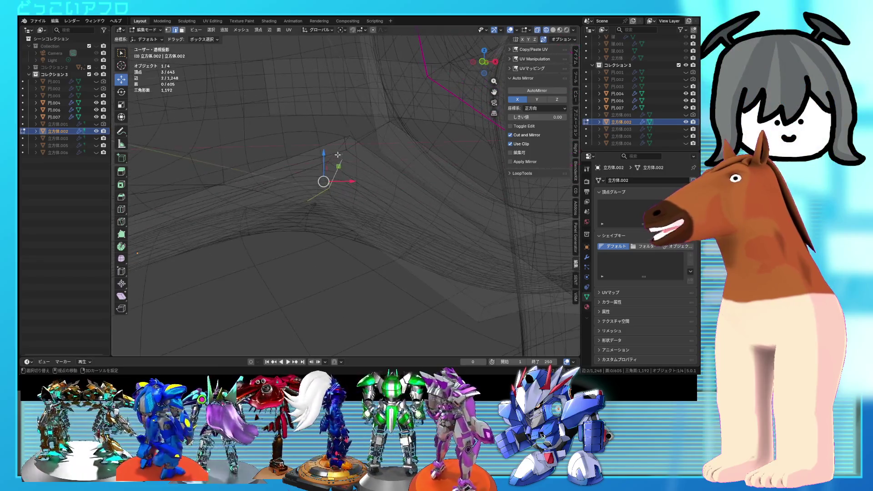
key("shift+z")
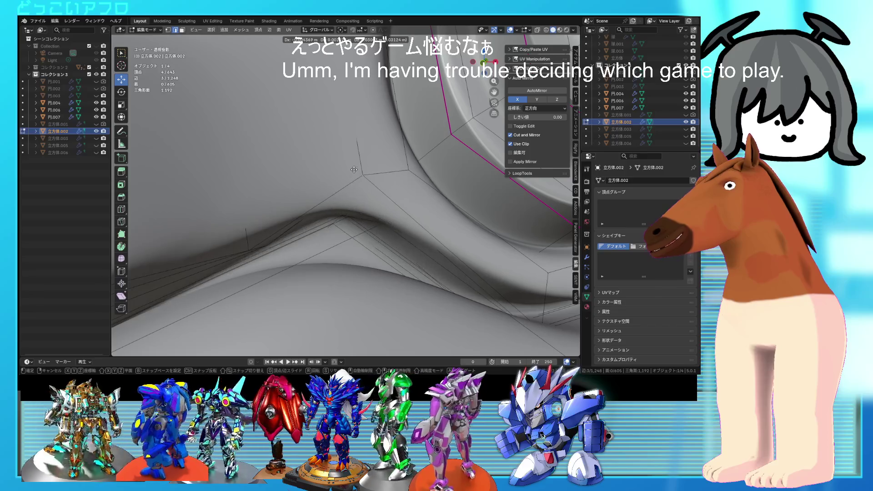
key("shift+z")
mouse_move(357, 166)
middle_mouse_down()
mouse_move(387, 224)
mouse_move(292, 187)
mouse_move(372, 223)
middle_mouse_up()
key("a")
- Isolate a single vertex at the groove corner
scroll(346, 209, "up", 5)
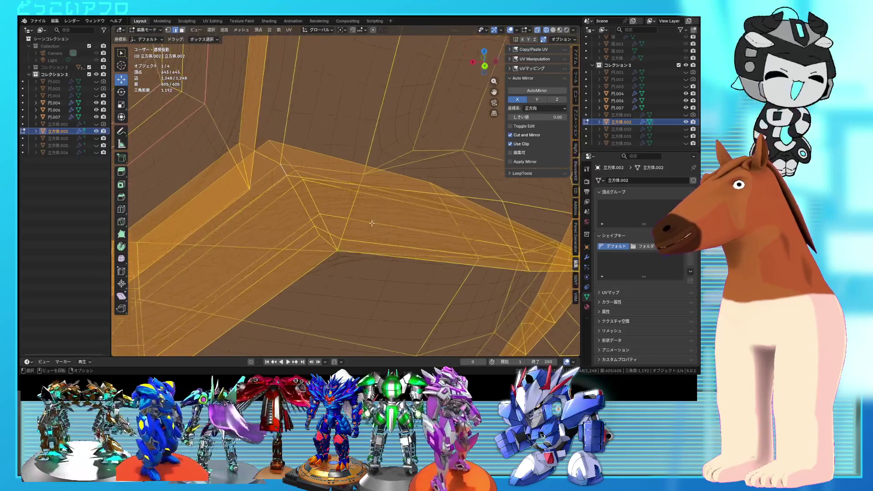
left_click(312, 250)
mouse_move(331, 250)
middle_mouse_down()
mouse_move(329, 259)
mouse_move(351, 221)
middle_mouse_up()
key("a")
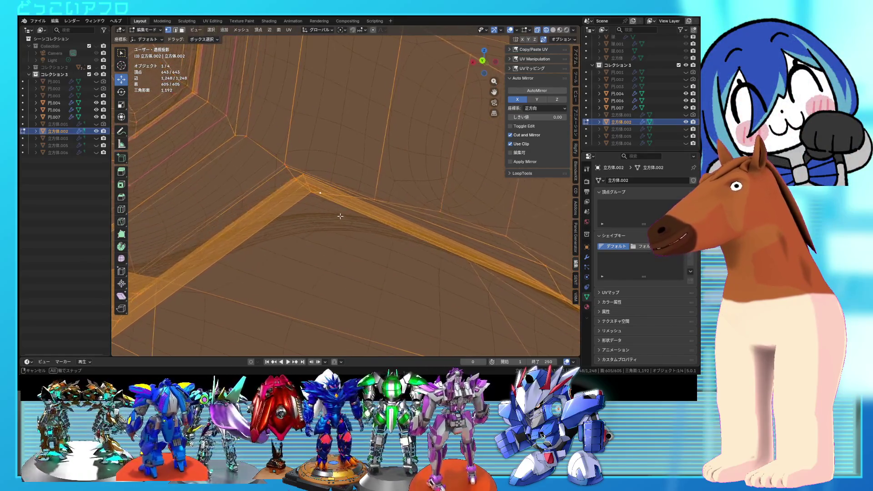
left_click(309, 182)
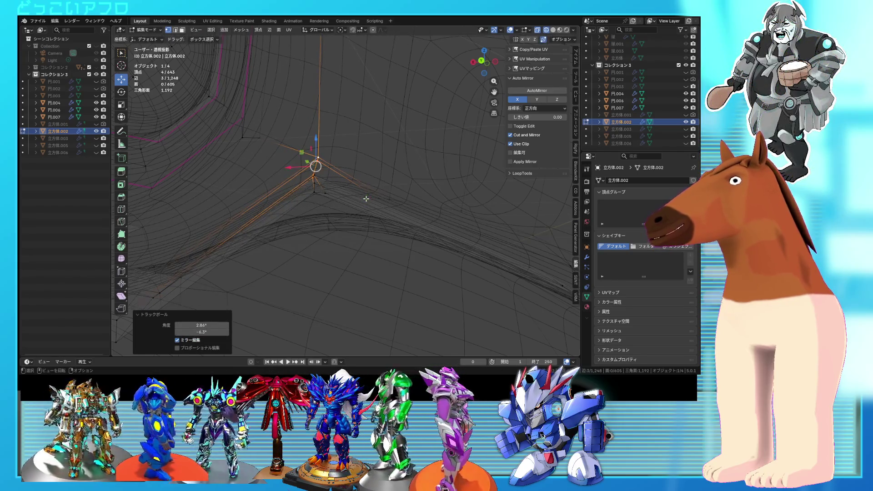
middle_click_drag(356, 225, 367, 209)
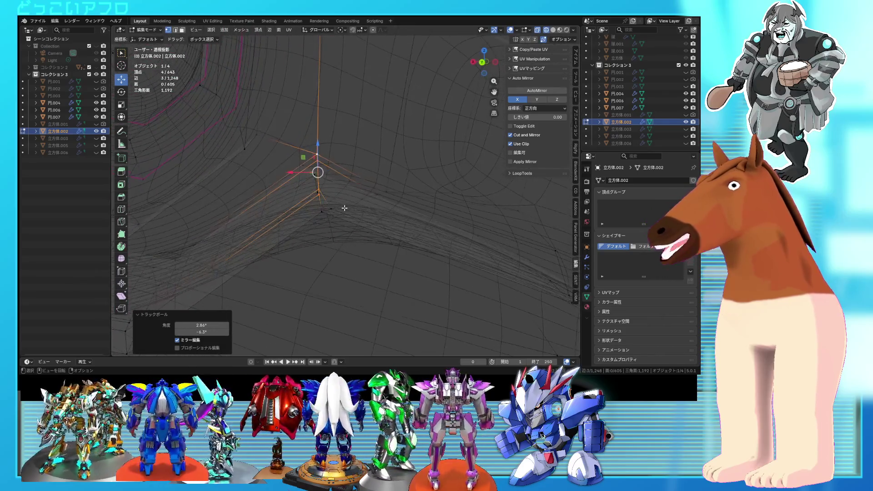
- Move the corner vertex into its refined position and return to Object Mode
left_click(344, 207)
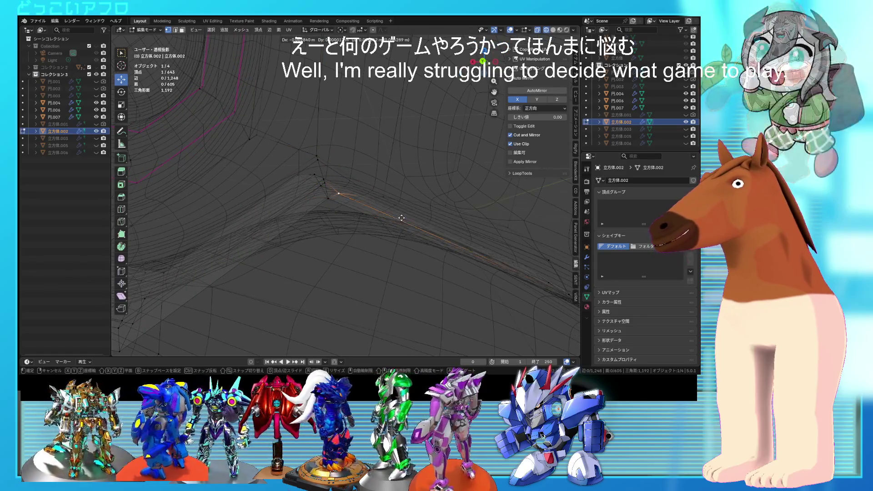
left_click(336, 188)
mouse_move(336, 187)
middle_mouse_down()
mouse_move(331, 216)
mouse_move(383, 241)
middle_mouse_up()
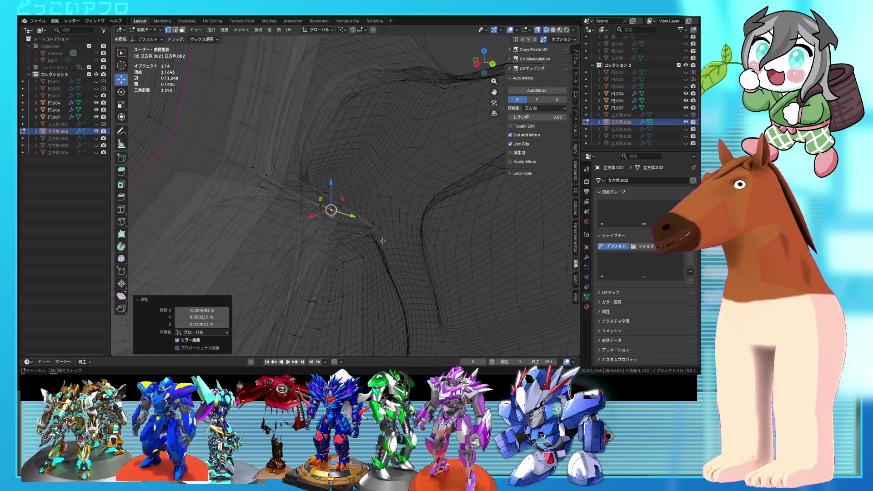
left_click(381, 214)
mouse_move(381, 215)
middle_mouse_down()
mouse_move(415, 203)
mouse_move(368, 200)
middle_mouse_up()
scroll(414, 204, "down", 3)
key("Tab")
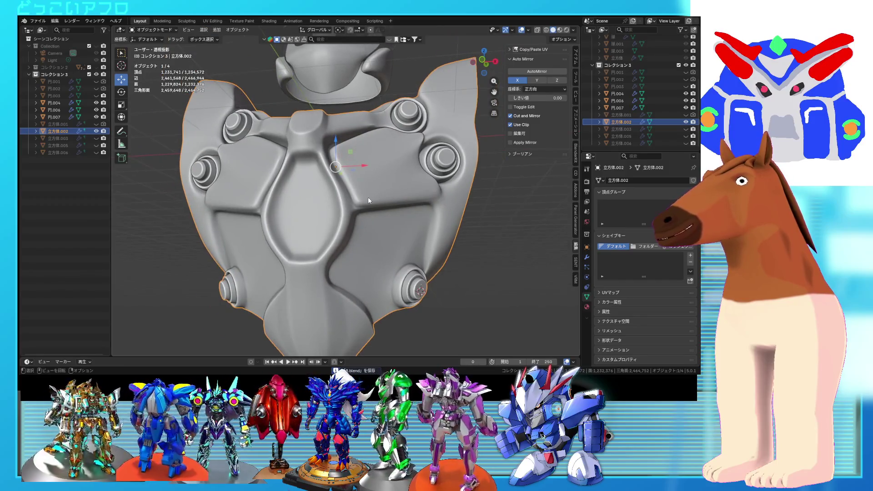
- Inspect the armor in Edit Mode, then save it from Object Mode
scroll(369, 200, "up", 2)
key("Tab")
mouse_move(297, 202)
middle_mouse_down()
mouse_move(332, 190)
mouse_move(299, 212)
mouse_move(423, 229)
mouse_move(411, 240)
mouse_move(356, 220)
mouse_move(384, 172)
mouse_move(377, 198)
mouse_move(385, 165)
mouse_move(355, 181)
mouse_move(385, 166)
middle_mouse_up()
scroll(332, 190, "down", 2)
scroll(332, 190, "down", 2)
key("Tab")
key("ctrl+s")
- Select faces along a shortest path near the stud area, cancelling the pending move
key("Tab")
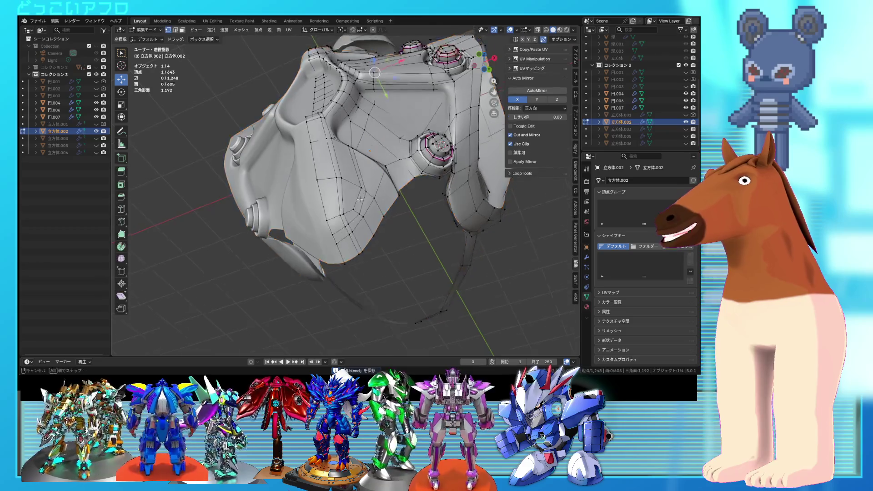
scroll(363, 197, "up", 5)
mouse_move(364, 196)
middle_mouse_down()
mouse_move(347, 209)
mouse_move(342, 242)
middle_mouse_up()
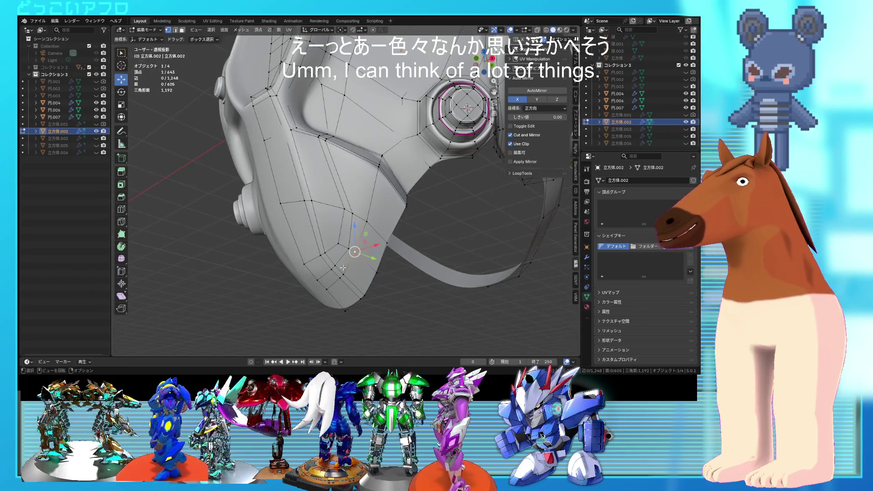
left_click(327, 282, "ctrl")
scroll(329, 282, "up", 1)
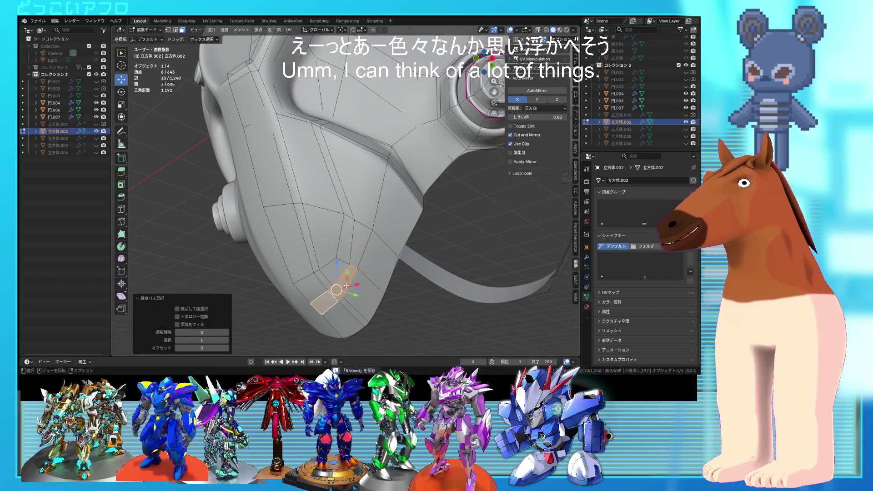
middle_click_drag(346, 285, 349, 281)
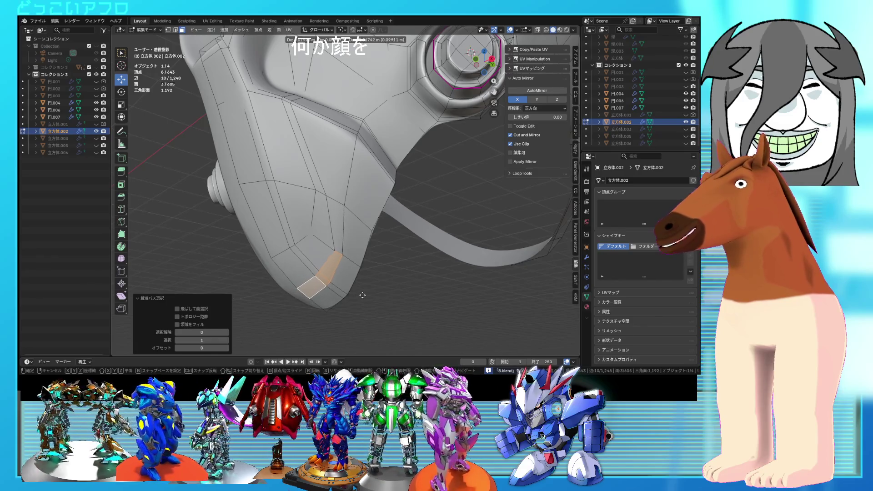
key("Escape")
- Select two edges on the mask's chin, save, then open head piece 円.007 for editing
key("2")
scroll(296, 214, "up", 2)
left_click(296, 213)
left_click(275, 232, "shift")
mouse_move(275, 232)
middle_mouse_down()
mouse_move(330, 246)
mouse_move(345, 264)
mouse_move(403, 266)
mouse_move(480, 254)
mouse_move(379, 210)
mouse_move(372, 191)
mouse_move(392, 170)
mouse_move(369, 123)
middle_mouse_up()
key("Tab")
key("ctrl+s")
left_click(346, 115)
key("Tab")
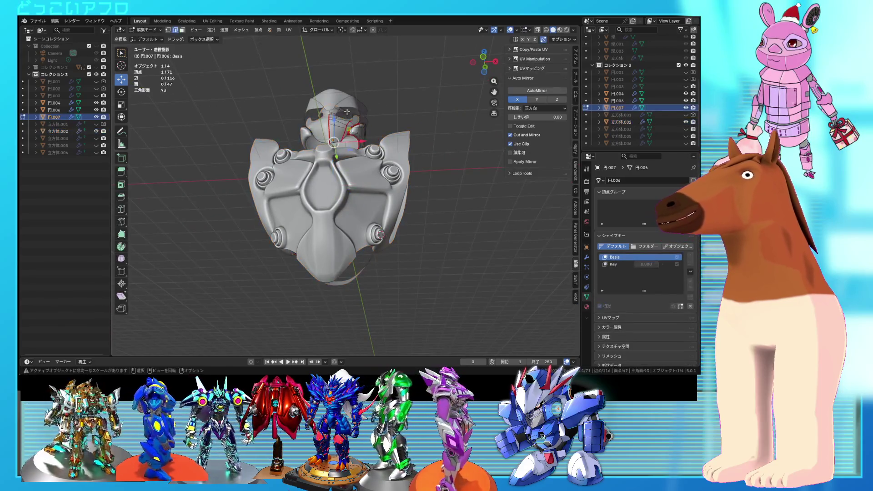
- Shift the 円.007 head geometry sideways above the chest armor and save
key("alt+z")
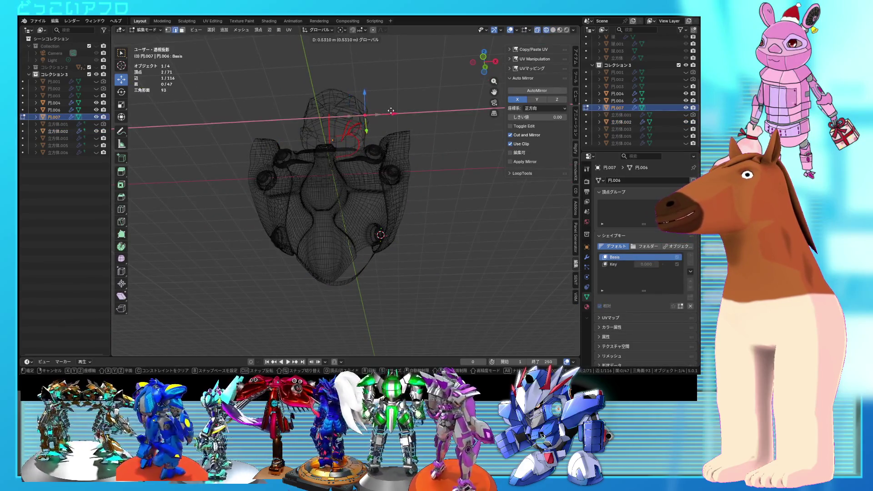
left_click_drag(385, 109, 387, 110)
key("alt+z")
mouse_move(387, 110)
middle_mouse_down()
mouse_move(296, 171)
mouse_move(350, 187)
middle_mouse_up()
key("Tab")
key("ctrl+s")
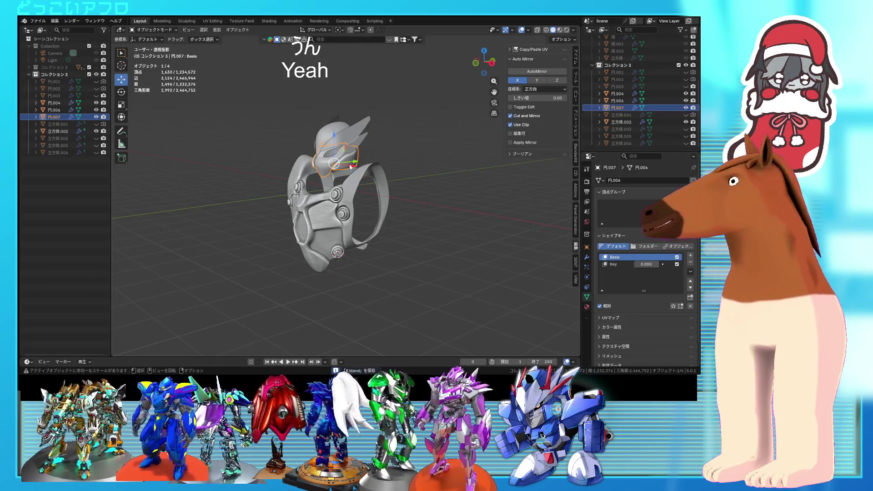
- Orbit around the armor and select the mask piece 立方体.002
middle_click_drag(282, 194, 421, 222)
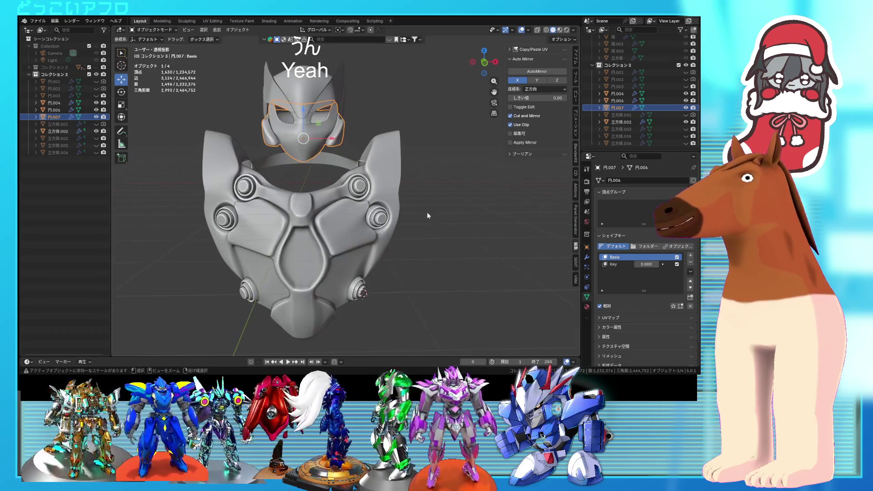
mouse_move(421, 222)
middle_mouse_down()
mouse_move(362, 184)
mouse_move(361, 202)
middle_mouse_up()
scroll(361, 184, "up", 3)
mouse_move(375, 203)
middle_mouse_down()
mouse_move(372, 234)
mouse_move(358, 230)
mouse_move(351, 193)
mouse_move(374, 202)
mouse_move(355, 200)
middle_mouse_up()
left_click(362, 195)
- In Edit Mode on 立方体.002, move an edge beside the bolt studs
key("Tab")
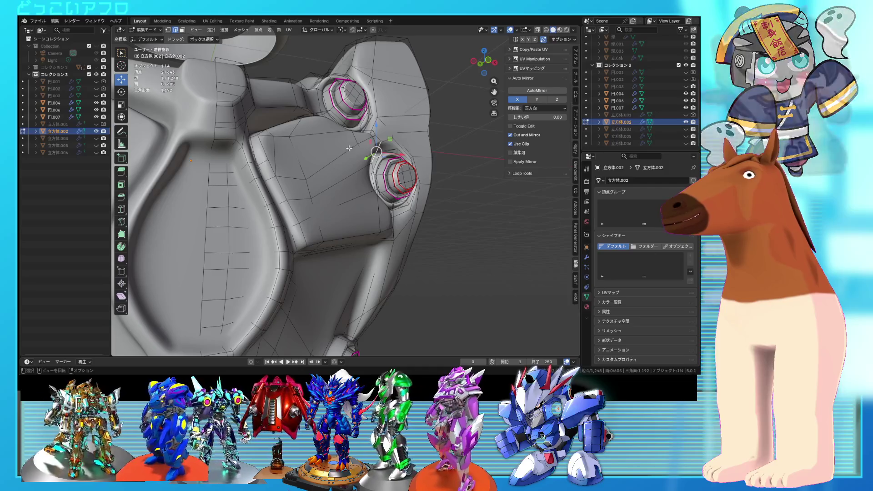
left_click(360, 142)
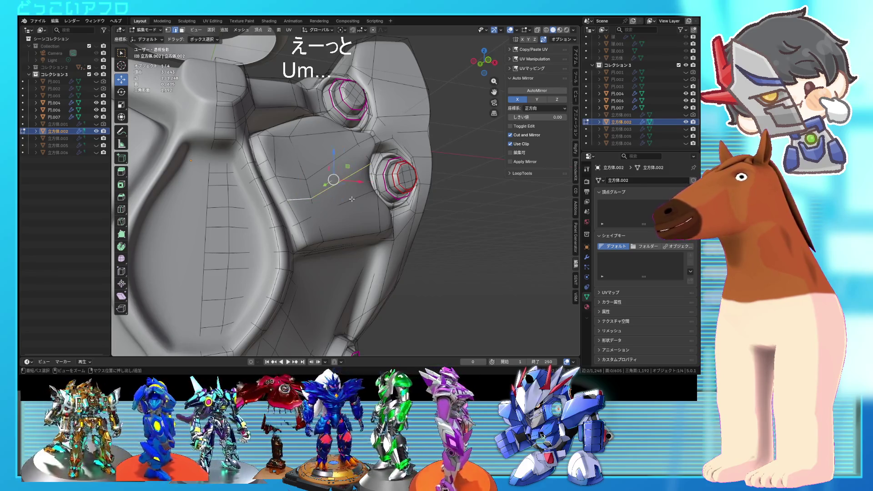
key("ctrl+s")
middle_click_drag(352, 199, 420, 194)
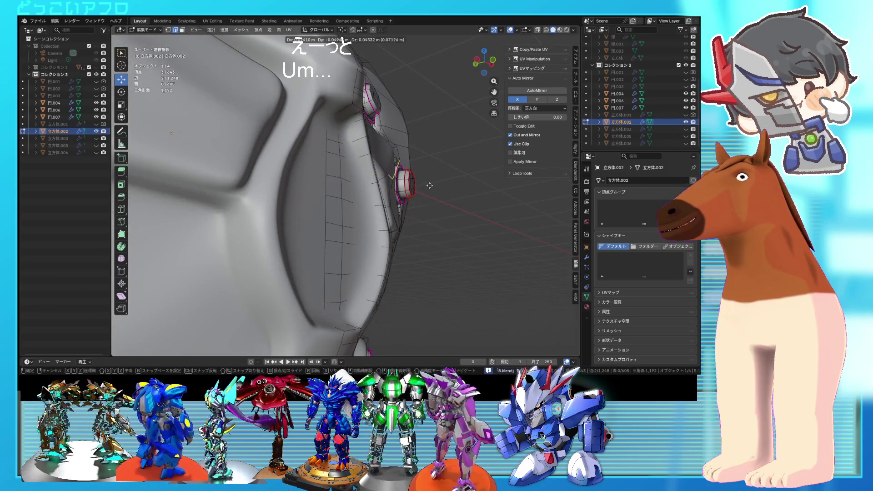
left_click(431, 184)
middle_click_drag(431, 184, 315, 201)
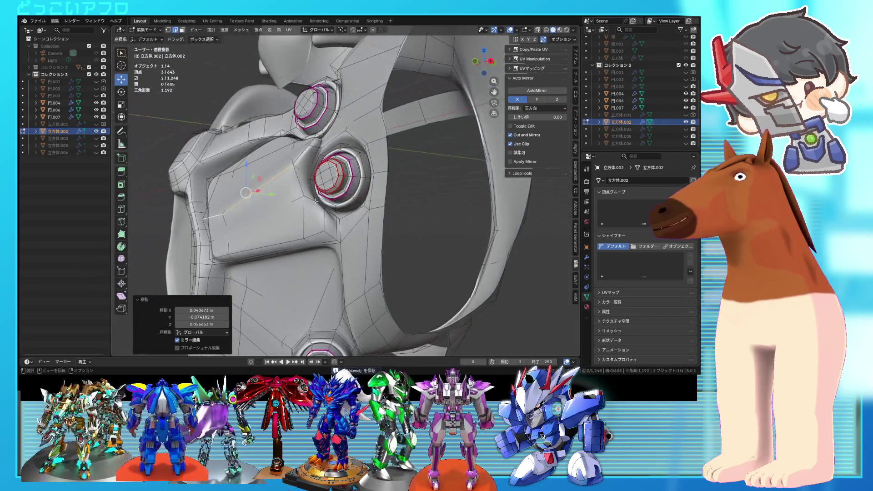
- Move another plate edge near the top stud, previewing the shading in Object Mode
middle_click_drag(218, 238, 357, 230)
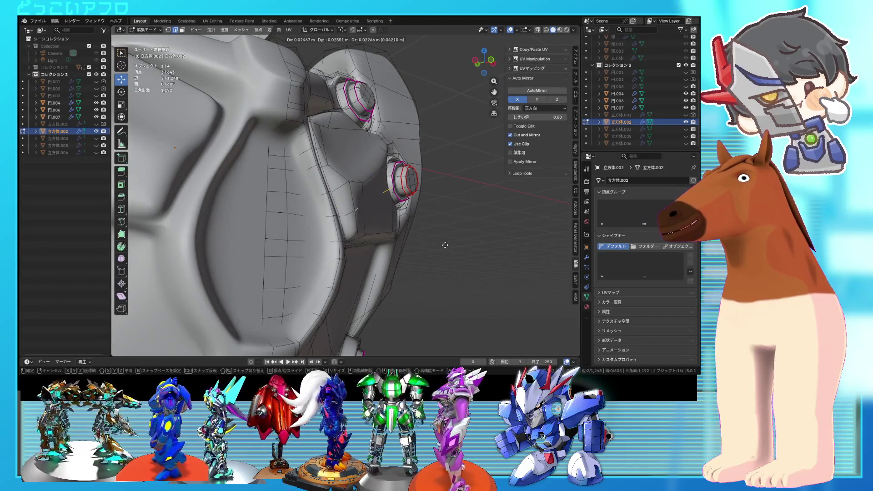
middle_click_drag(446, 245, 331, 186)
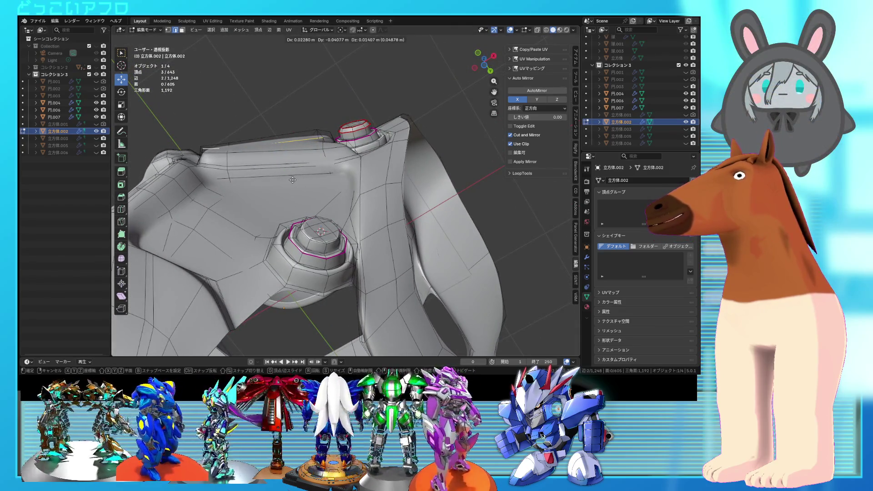
mouse_move(291, 180)
middle_mouse_down()
mouse_move(302, 171)
mouse_move(343, 203)
middle_mouse_up()
key("g")
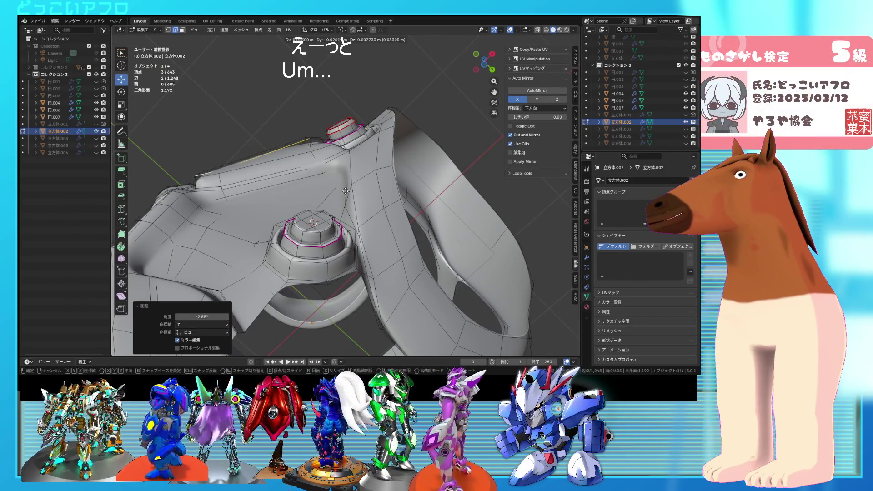
key("Tab")
middle_click_drag(345, 191, 406, 258)
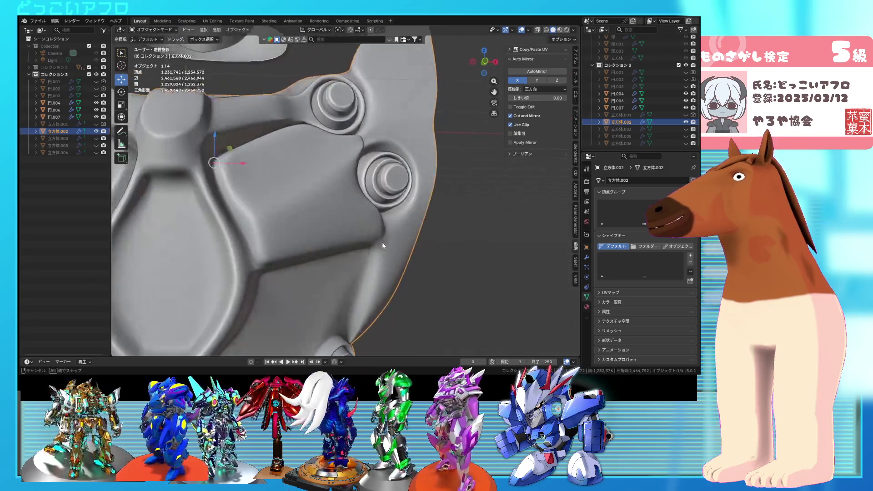
key("Tab")
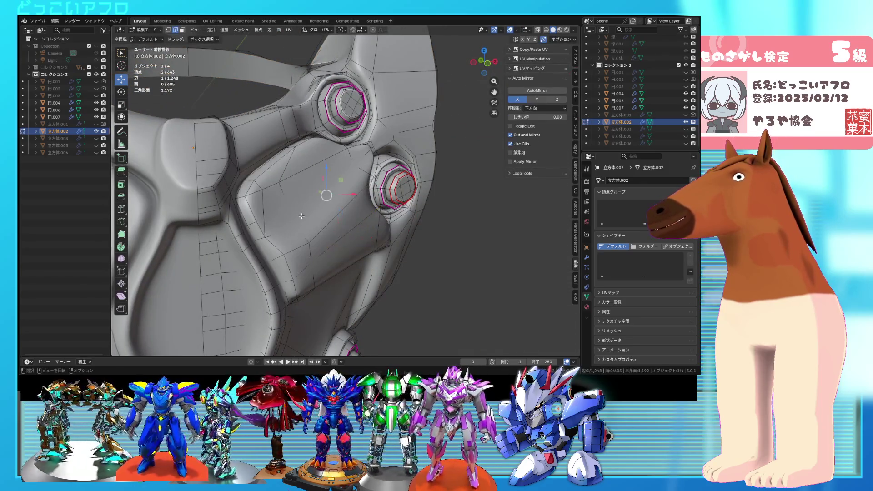
key("Tab")
middle_click_drag(302, 216, 237, 220)
key("Tab")
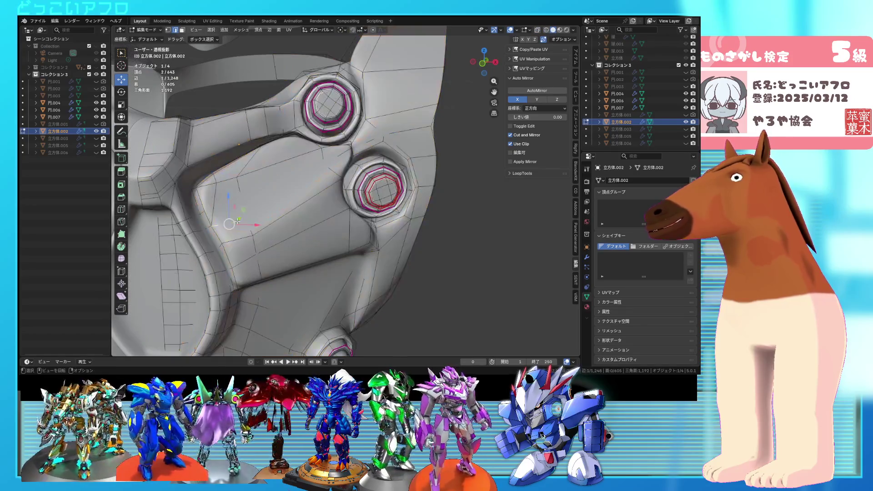
- Move a plate-edge vertex beside the bolt studs and return to Object Mode
key("1")
left_click(247, 222)
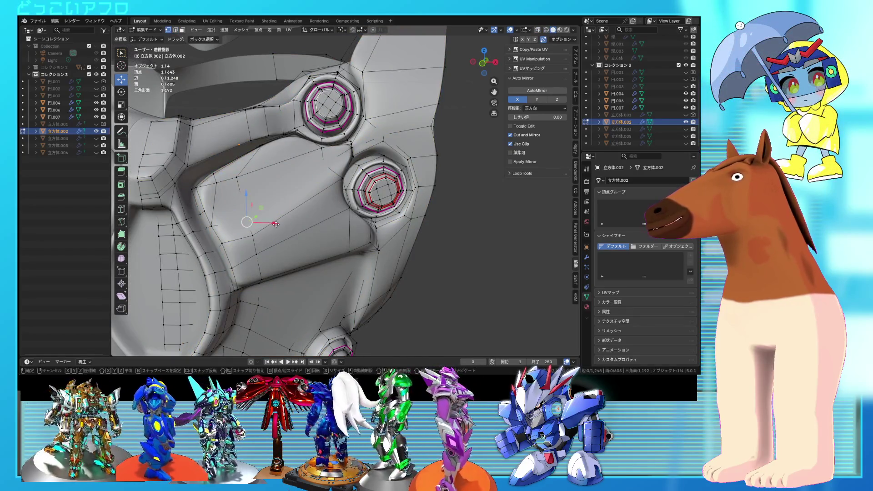
mouse_move(275, 211)
middle_mouse_down()
mouse_move(269, 196)
mouse_move(288, 180)
mouse_move(409, 182)
middle_mouse_up()
key("shift+z")
key("shift+z")
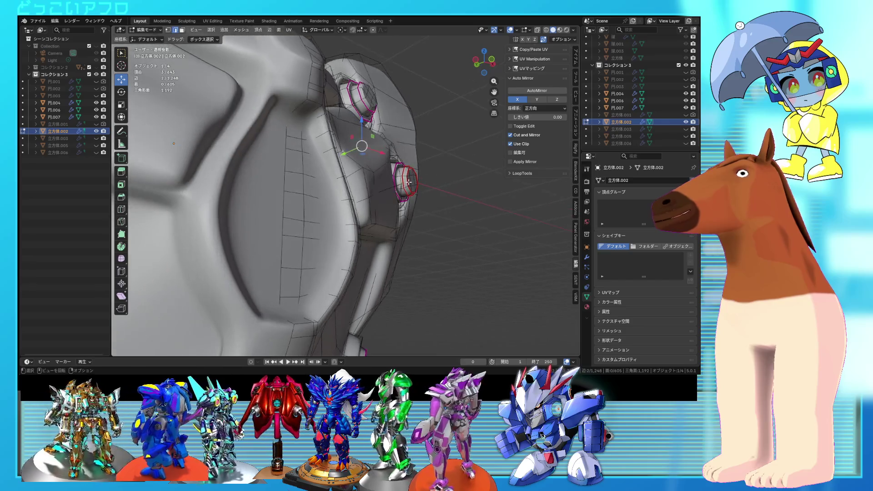
left_click(412, 179)
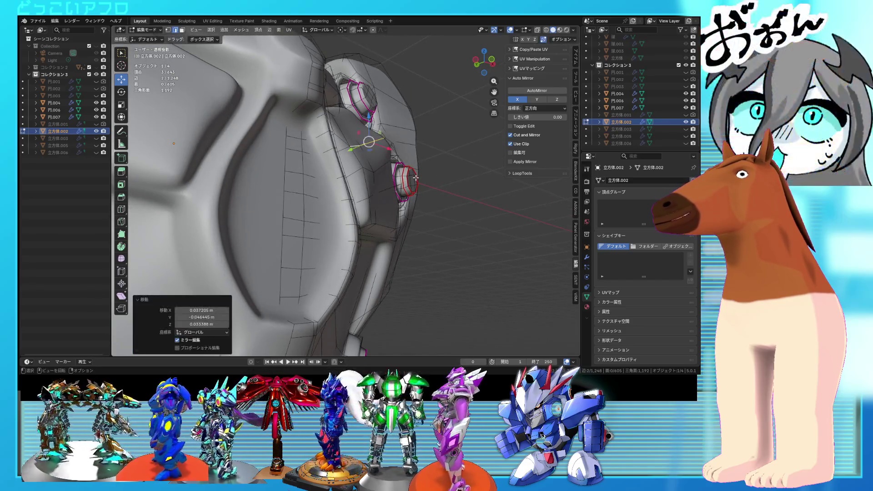
scroll(373, 191, "up", 5)
mouse_move(373, 191)
middle_mouse_down()
mouse_move(360, 212)
mouse_move(318, 139)
mouse_move(304, 154)
mouse_move(366, 176)
mouse_move(311, 186)
middle_mouse_up()
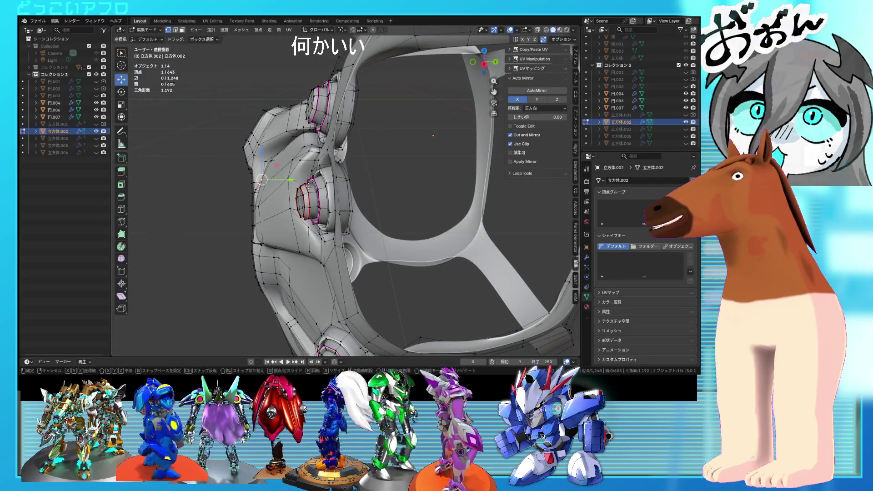
mouse_move(310, 184)
middle_mouse_down()
mouse_move(345, 196)
mouse_move(328, 225)
mouse_move(343, 192)
middle_mouse_up()
key("Tab")
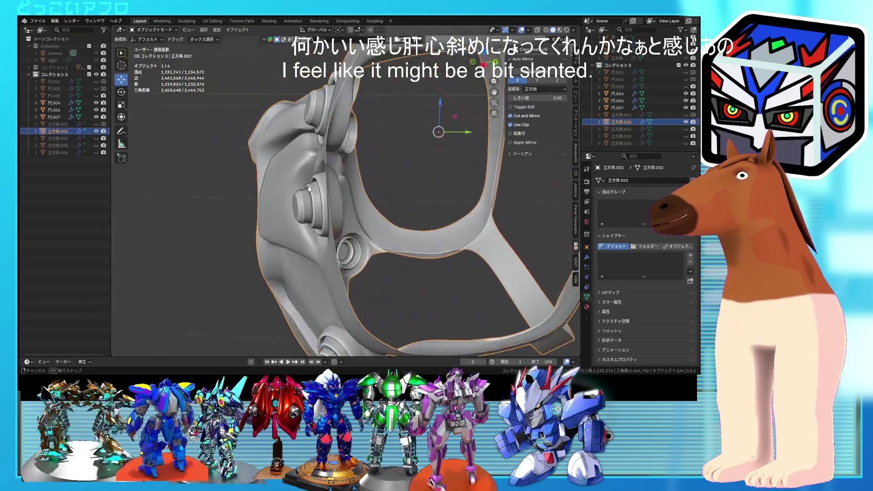
- Inspect the mask's stud socket in see-through Edit Mode with the whole mesh selected
key("Tab")
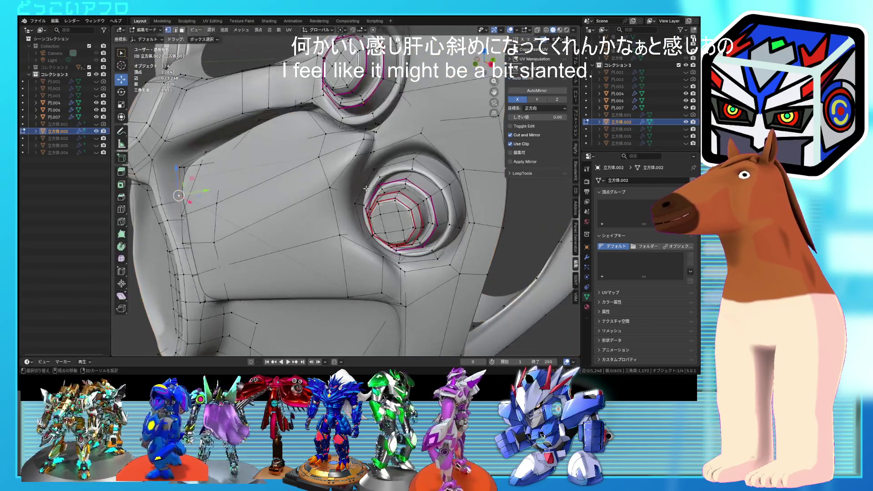
scroll(355, 184, "up", 6)
key("shift+z")
key("a")
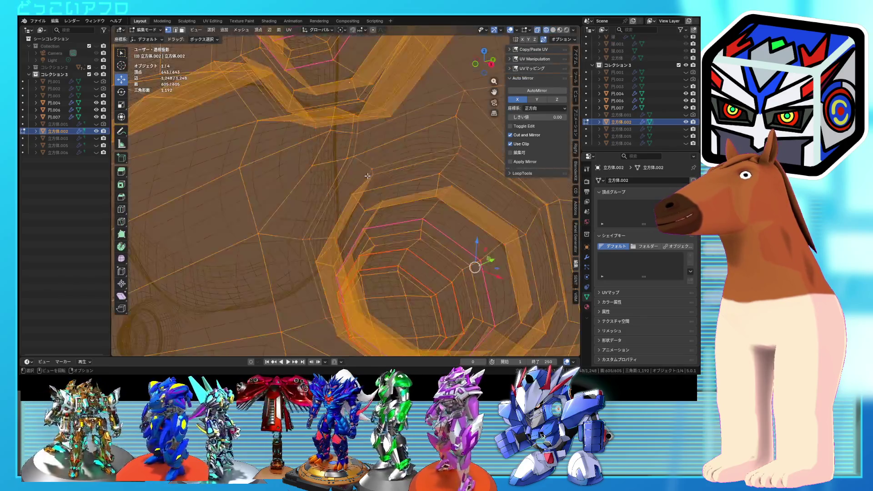
mouse_move(368, 176)
middle_mouse_down()
mouse_move(355, 184)
mouse_move(392, 177)
mouse_move(462, 190)
mouse_move(353, 191)
mouse_move(304, 205)
middle_mouse_up()
key("shift+z")
scroll(366, 181, "down", 2)
key("Tab")
scroll(379, 173, "down", 5)
scroll(409, 190, "up", 4)
- Slide a single plate-edge vertex beside the bolt studs and preview it in Object Mode
key("Tab")
scroll(304, 205, "up", 3)
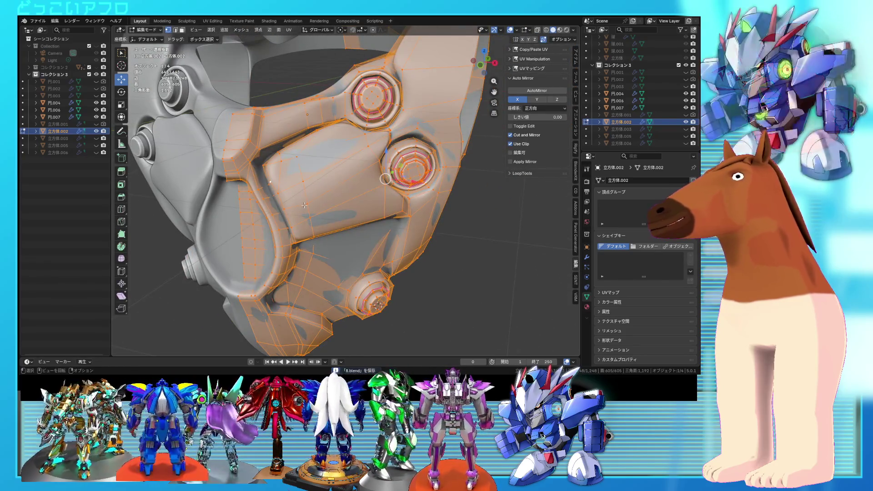
left_click_drag(304, 205, 307, 205)
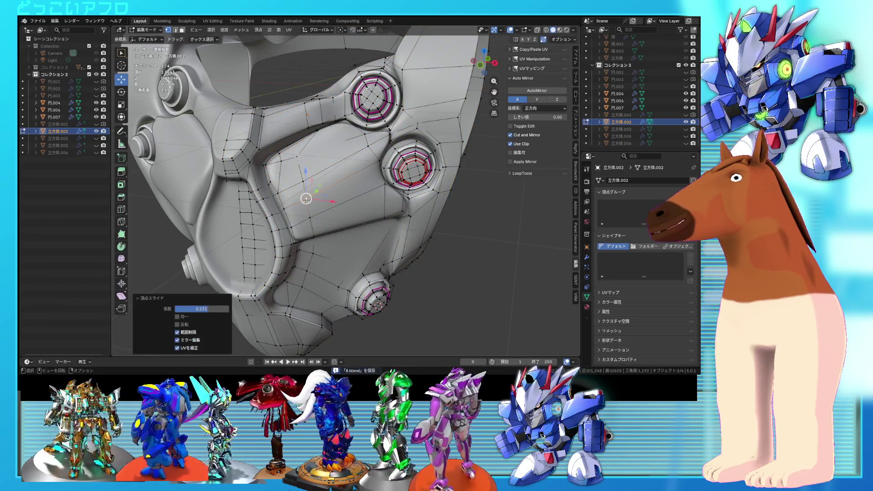
key("Tab")
mouse_move(297, 208)
middle_mouse_down()
mouse_move(366, 197)
mouse_move(339, 194)
middle_mouse_up()
key("Tab")
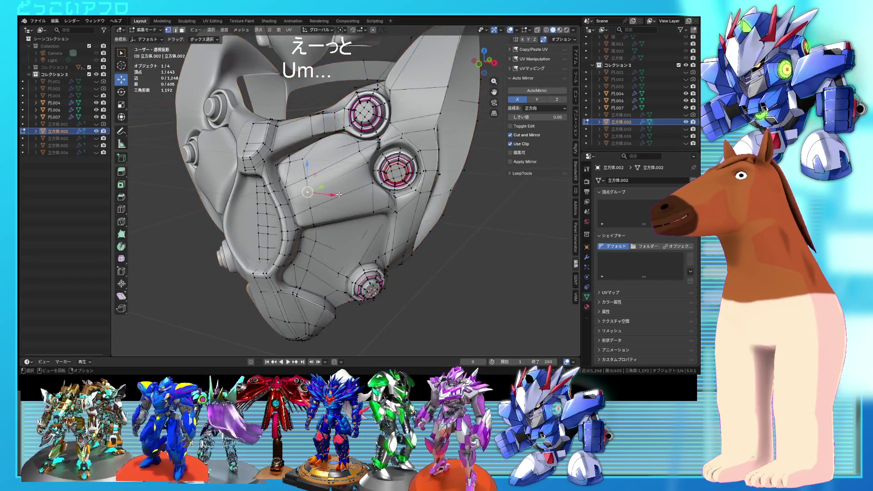
mouse_move(338, 164)
middle_mouse_down()
mouse_move(304, 162)
mouse_move(335, 180)
middle_mouse_up()
- Rotate a plate edge near the studs by -5.33° and save the file
key("alt+a")
left_click(304, 163)
key("r")
left_click(337, 176)
key("g")
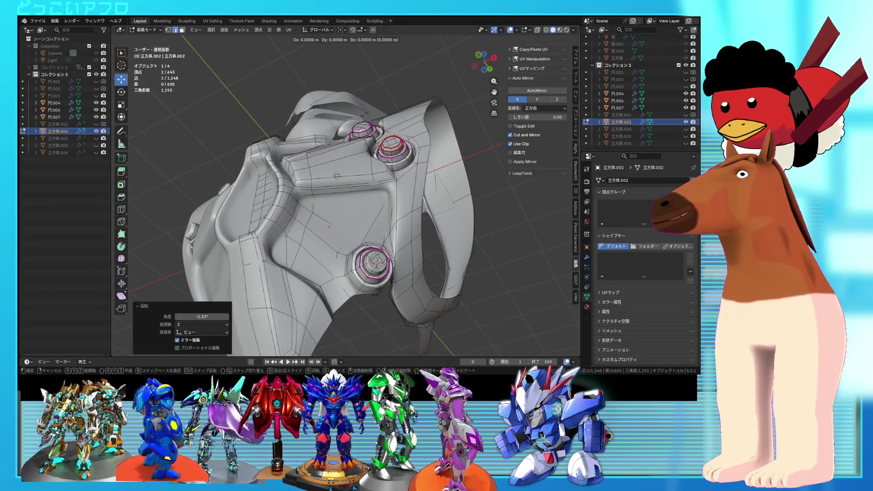
key("Escape")
key("Tab")
mouse_move(336, 176)
middle_mouse_down()
mouse_move(354, 228)
mouse_move(312, 137)
mouse_move(296, 155)
middle_mouse_up()
scroll(355, 228, "up", 2)
key("ctrl+s")
- Move vertices near the lower stud, check the slanted plate, then select the groove edge loop
key("Tab")
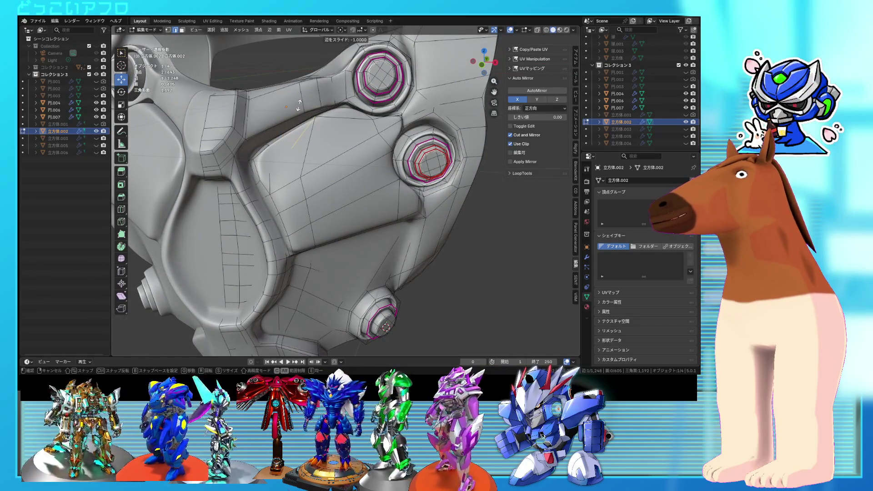
middle_click_drag(337, 153, 385, 179)
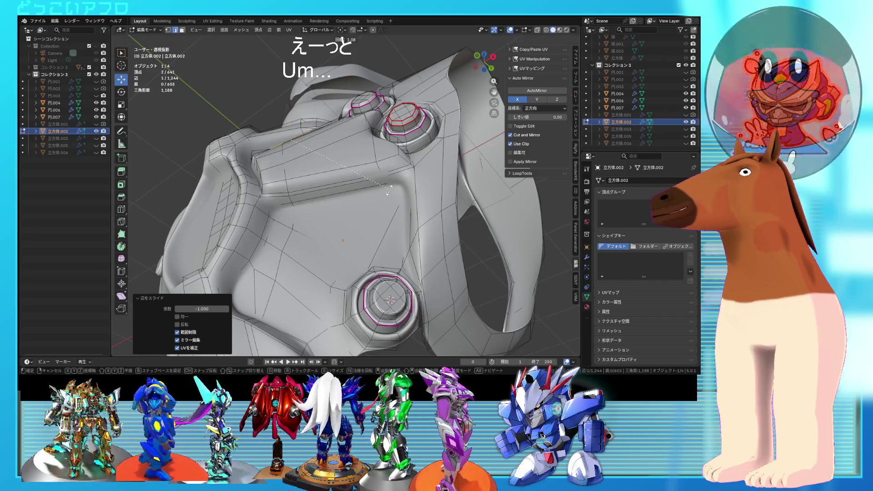
mouse_move(390, 200)
middle_mouse_down()
mouse_move(367, 198)
mouse_move(364, 182)
middle_mouse_up()
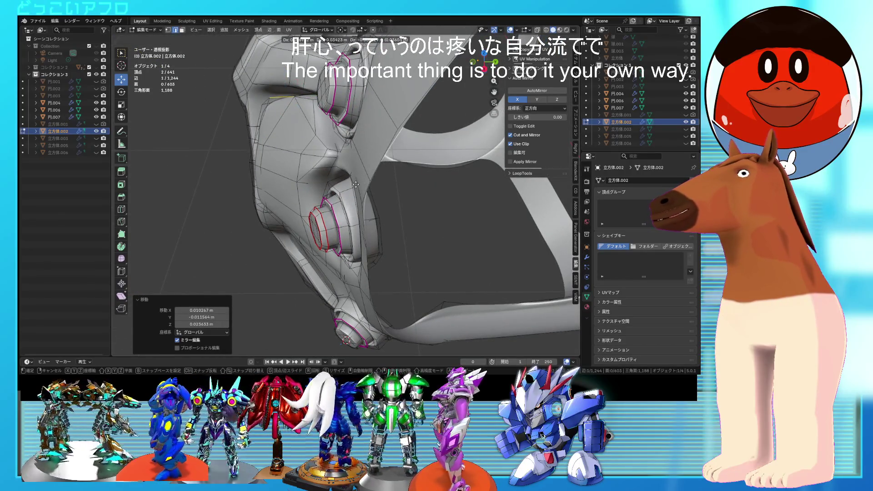
key("Return")
key("Tab")
mouse_move(364, 182)
middle_mouse_down()
mouse_move(441, 200)
mouse_move(392, 129)
middle_mouse_up()
key("Tab")
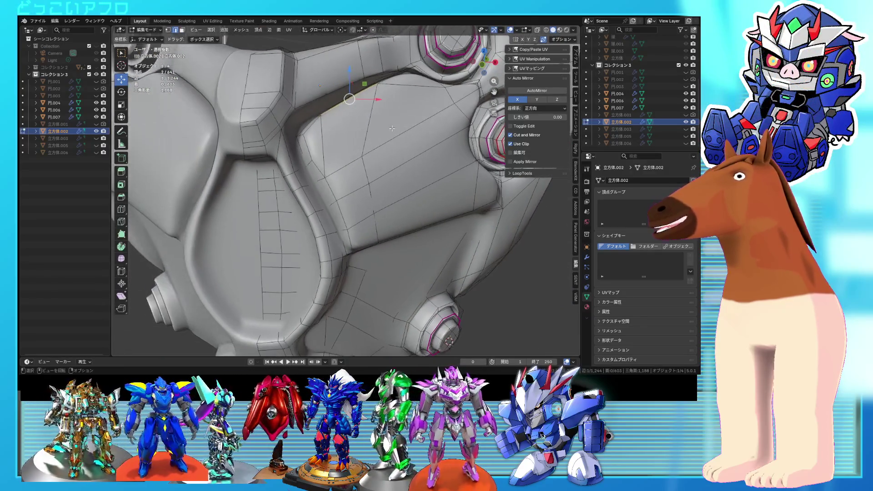
left_click(310, 164, "alt")
key("alt+z")
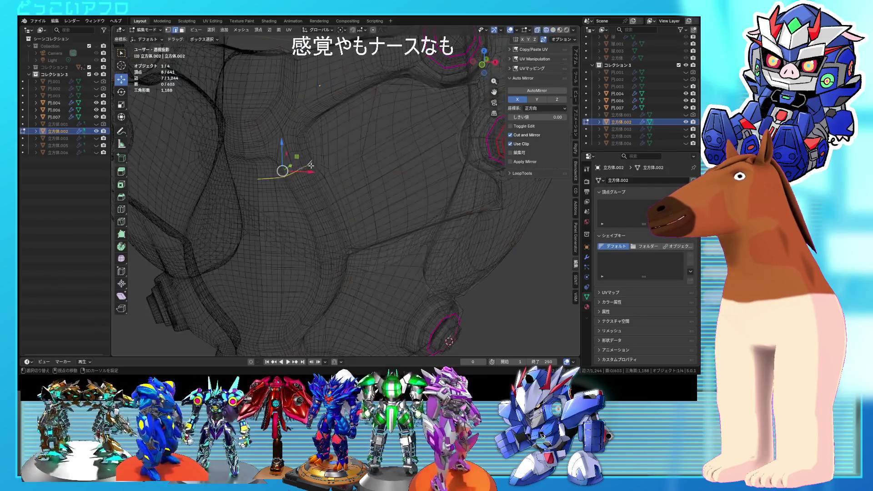
- Dissolve the stray groove edge loop and preview the smoothed chest piece
left_click(319, 167)
key("alt+z")
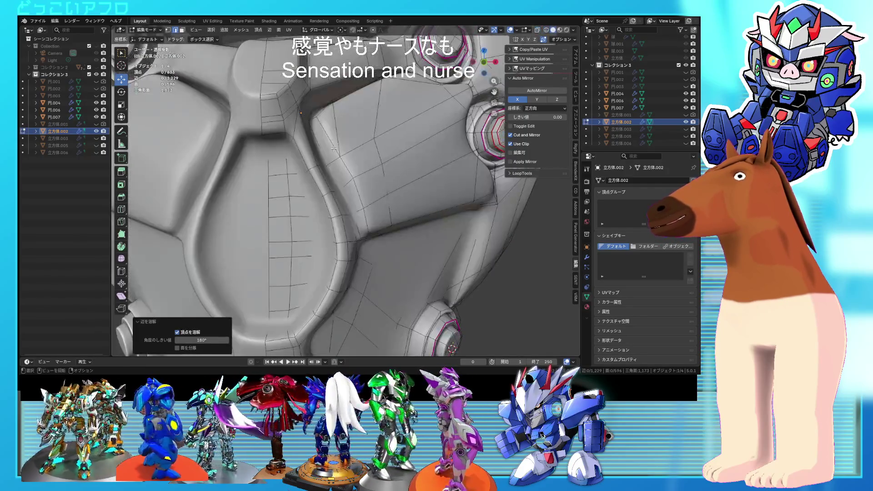
key("Tab")
mouse_move(333, 149)
middle_mouse_down()
mouse_move(326, 168)
mouse_move(314, 157)
middle_mouse_up()
key("Tab")
- Select several plate-edge vertices beside the bolt rings using the see-through view
key("alt+z")
key("a")
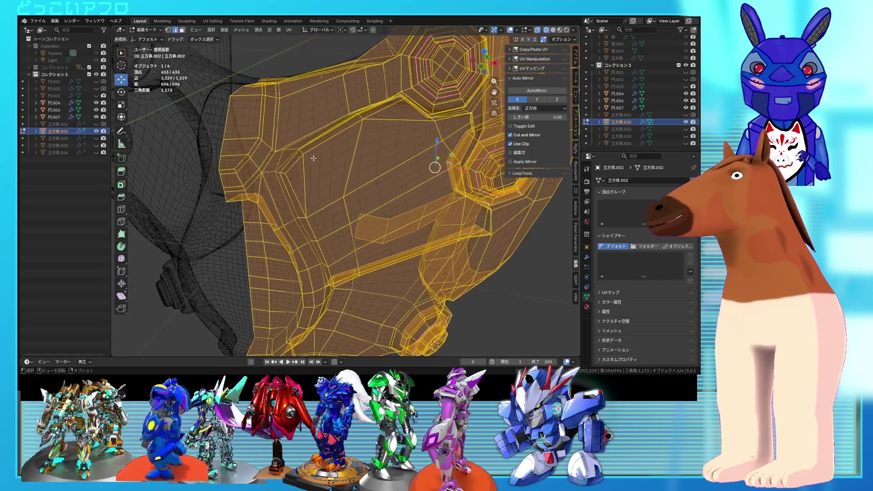
left_click(297, 146)
key("alt+z")
mouse_move(300, 146)
middle_mouse_down()
mouse_move(293, 134)
mouse_move(300, 155)
middle_mouse_up()
key("alt+z")
left_click(292, 132, "shift")
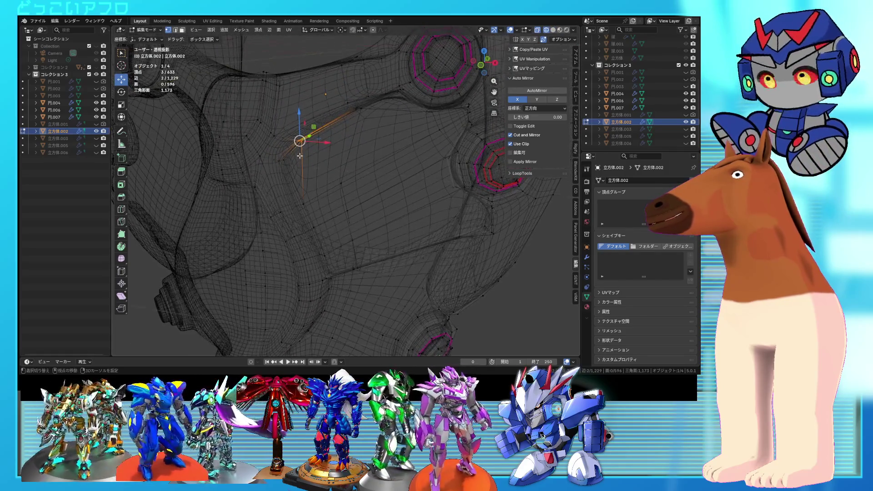
key("alt+z")
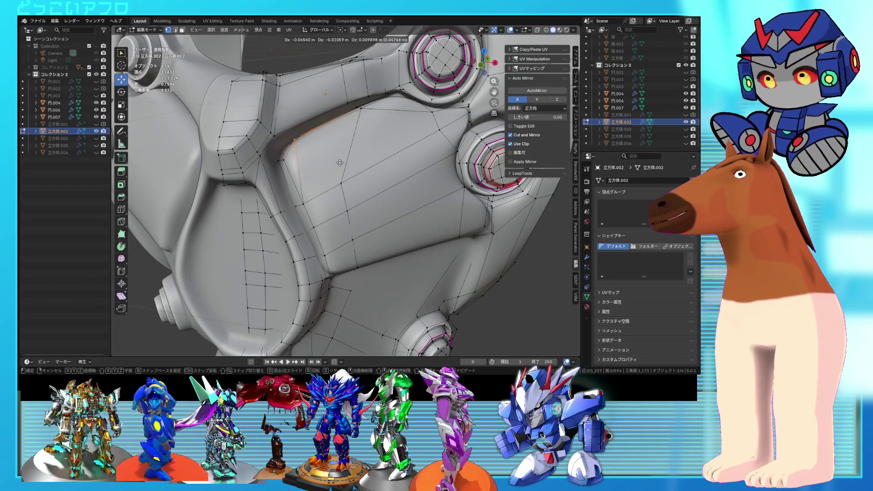
- Move the selected vertices up and left, preview the result, and save
left_click(337, 161)
key("Tab")
mouse_move(337, 160)
middle_mouse_down()
mouse_move(370, 173)
mouse_move(375, 190)
mouse_move(427, 134)
mouse_move(330, 194)
mouse_move(412, 163)
mouse_move(426, 216)
middle_mouse_up()
scroll(393, 169, "up", 3)
key("ctrl+s")
- Move another vertex by 0.017, -0.045, 0.0025 m near the bolt rings and save
key("Tab")
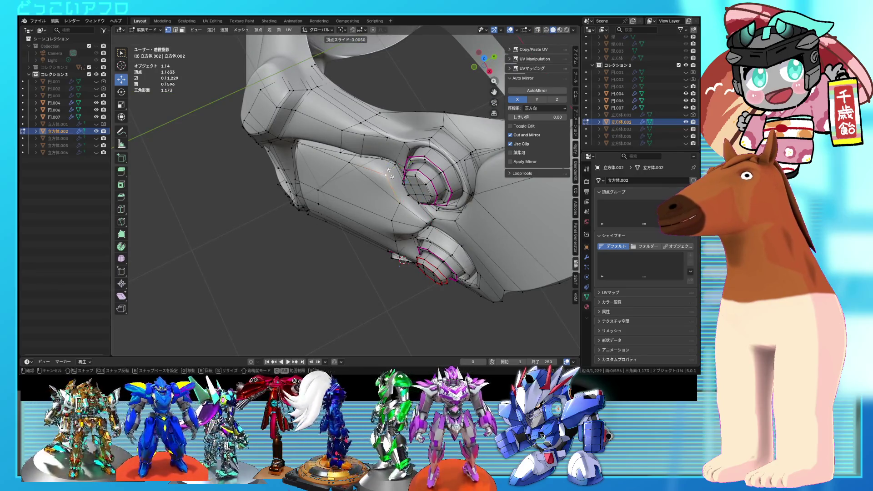
middle_click_drag(375, 223, 410, 167)
key("ctrl+s")
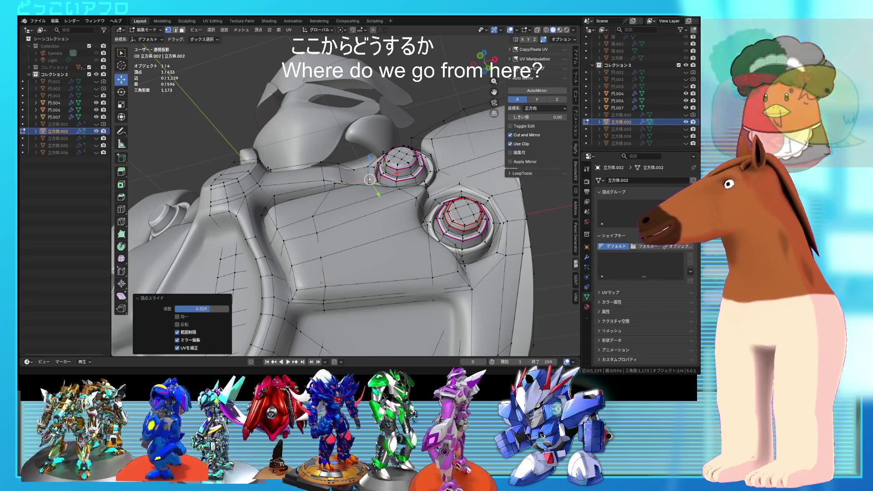
mouse_move(318, 214)
middle_mouse_down()
mouse_move(348, 210)
mouse_move(347, 201)
mouse_move(352, 212)
middle_mouse_up()
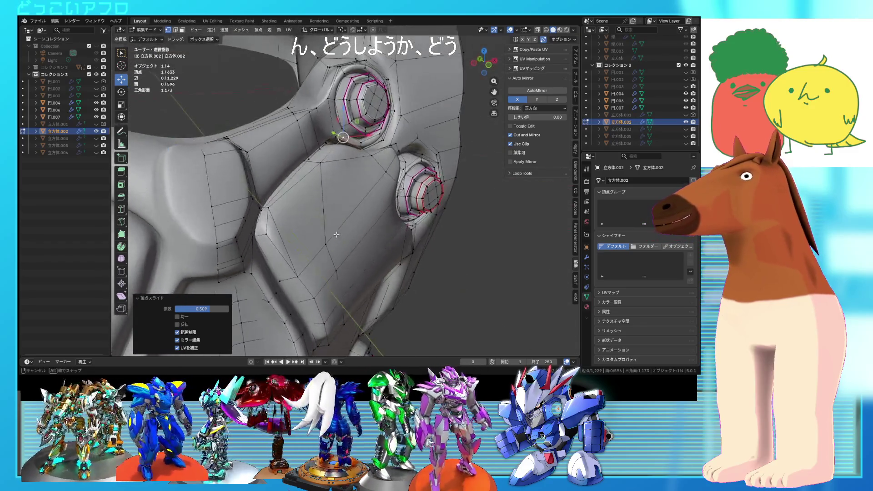
middle_click_drag(321, 165, 314, 191)
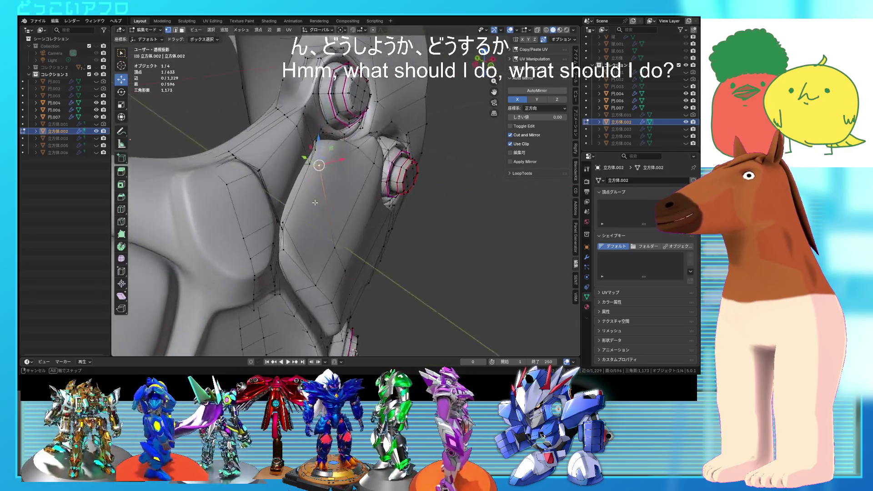
key("g")
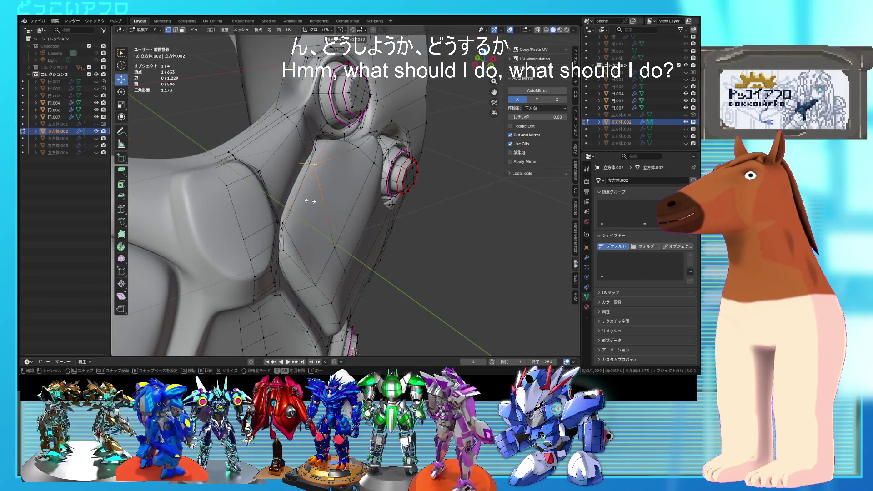
middle_click_drag(338, 123, 335, 145)
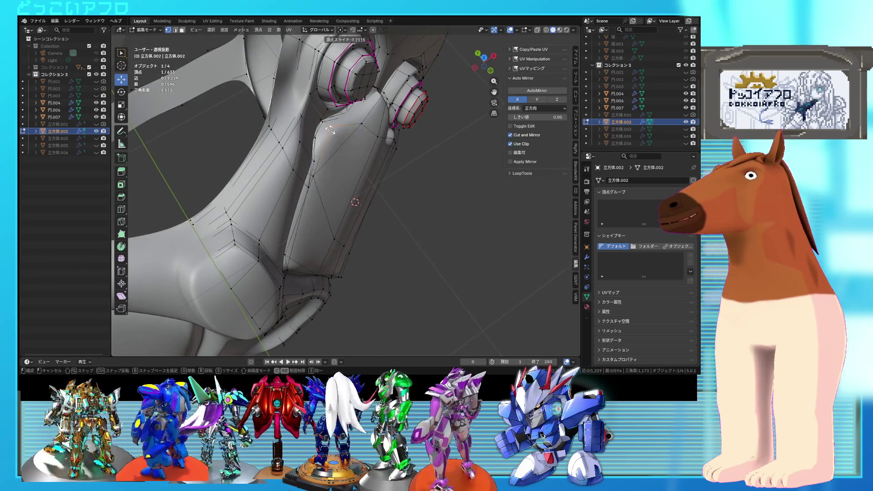
key("Tab")
mouse_move(330, 132)
middle_mouse_down()
mouse_move(339, 170)
mouse_move(342, 142)
mouse_move(304, 162)
mouse_move(312, 198)
middle_mouse_up()
key("ctrl+s")
- Select the edge at the plate corner and preview the full smoothed model
key("Tab")
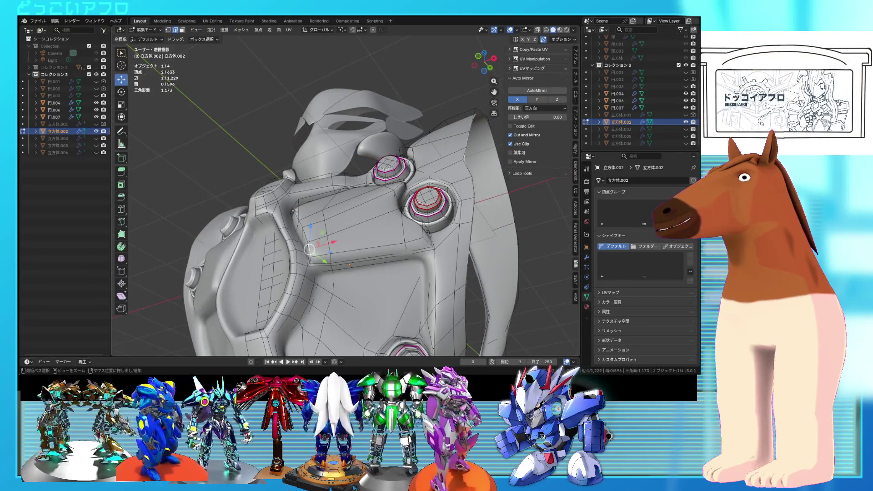
mouse_move(305, 223)
middle_mouse_down()
mouse_move(305, 193)
mouse_move(353, 243)
mouse_move(346, 226)
mouse_move(367, 242)
mouse_move(363, 233)
mouse_move(347, 264)
mouse_move(407, 312)
mouse_move(369, 329)
middle_mouse_up()
left_click(335, 236)
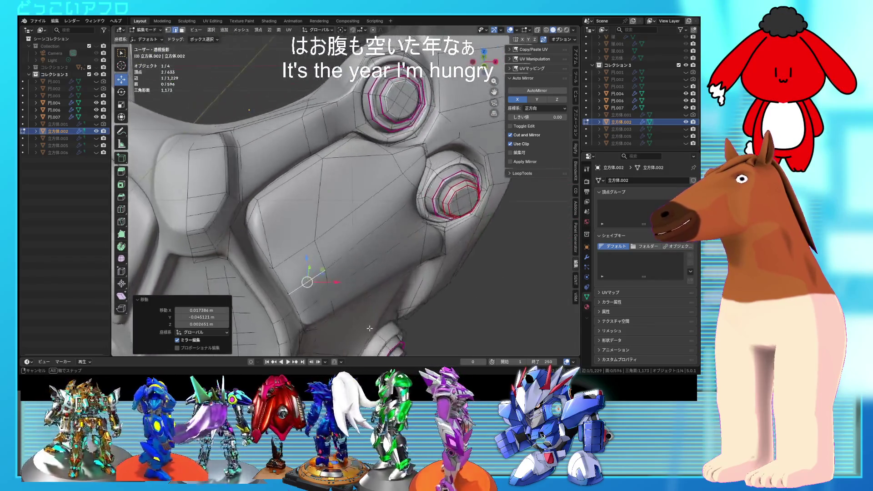
middle_click_drag(313, 273, 372, 213)
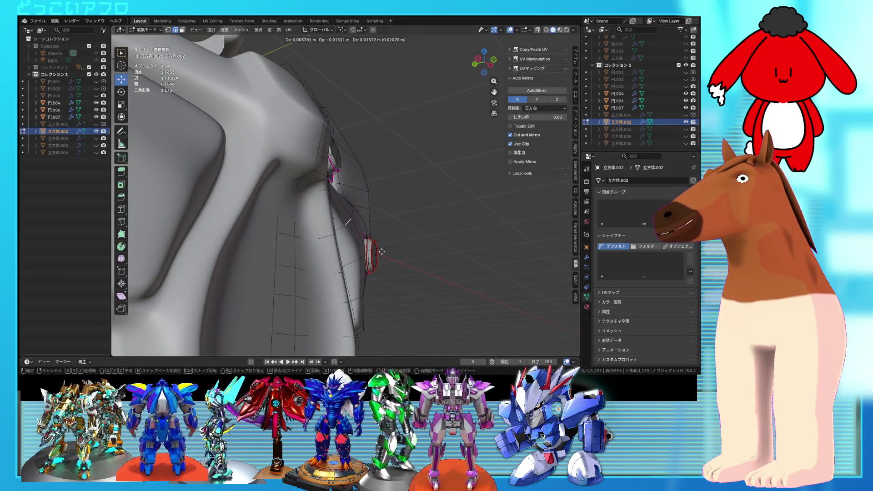
key("Tab")
key("Tab")
middle_click_drag(360, 266, 350, 273)
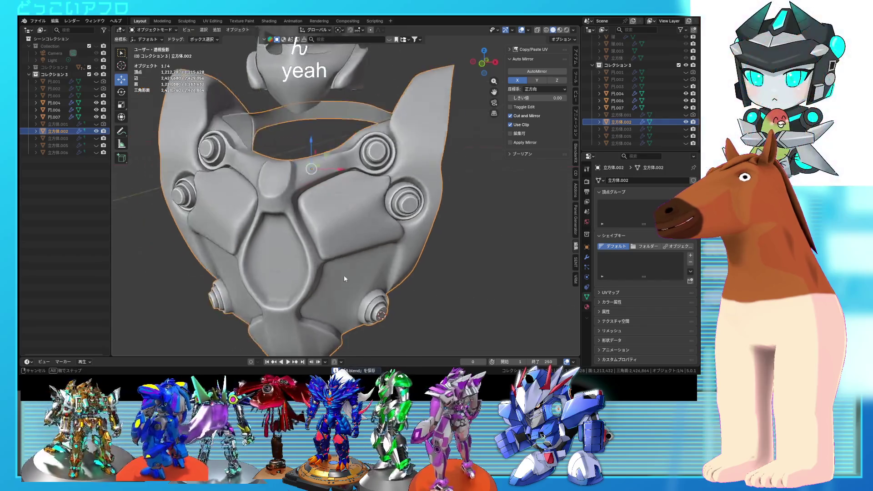
- Select the shortest edge path along the upper plate edge and nudge it into place
scroll(341, 259, "up", 2)
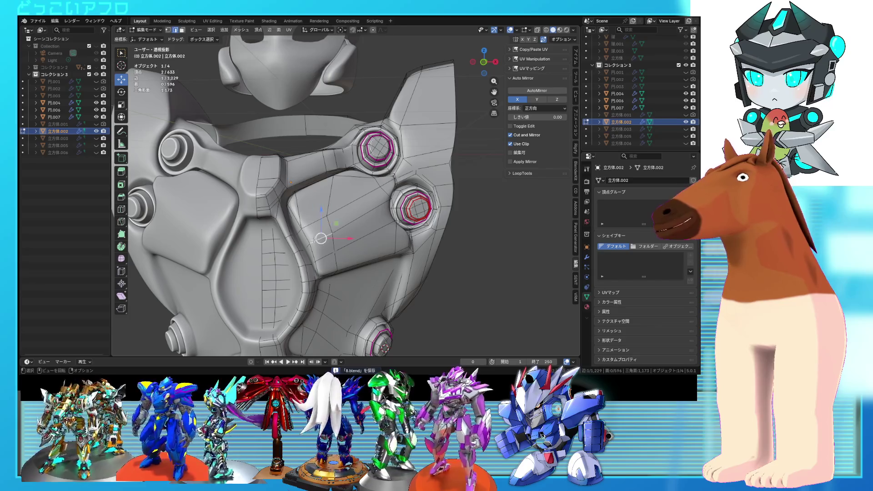
left_click(267, 254, "ctrl")
middle_click_drag(267, 254, 312, 265)
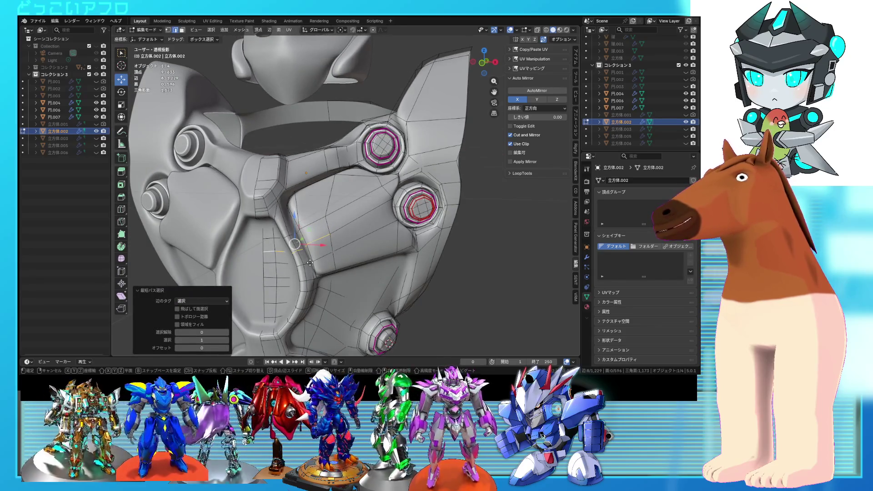
left_click_drag(309, 260, 309, 258)
scroll(310, 258, "up", 3)
mouse_move(309, 258)
middle_mouse_down()
mouse_move(322, 245)
mouse_move(345, 259)
middle_mouse_up()
scroll(324, 244, "down", 3)
key("Tab")
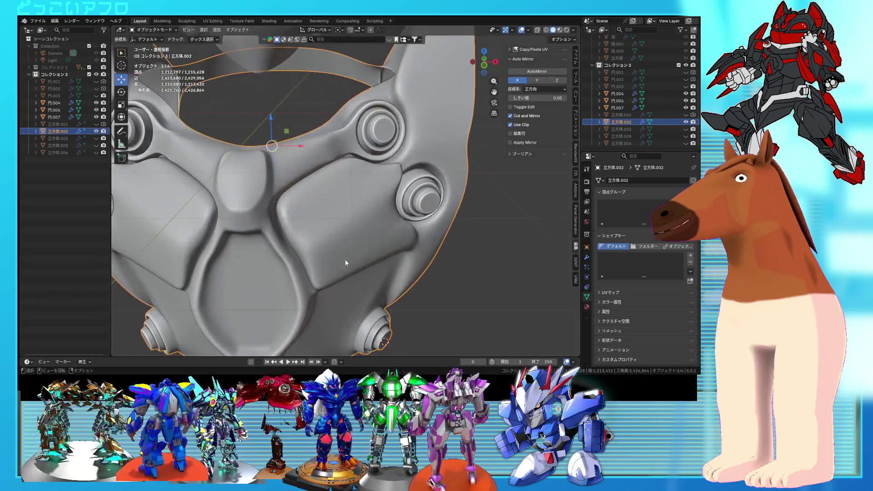
scroll(392, 238, "up", 4)
key("Tab")
mouse_move(392, 238)
middle_mouse_down()
mouse_move(359, 219)
mouse_move(384, 234)
mouse_move(299, 269)
mouse_move(340, 257)
mouse_move(358, 206)
middle_mouse_up()
- Move the selected edges further and preview the reshaped upper plate
key("g")
left_click(384, 235)
key("Tab")
key("Tab")
scroll(357, 207, "up", 2)
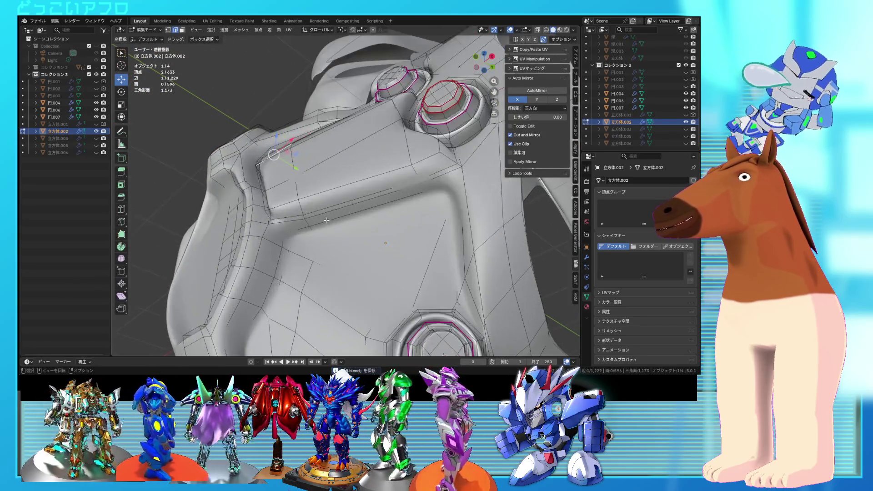
scroll(341, 206, "up", 1)
scroll(327, 205, "up", 1)
scroll(305, 204, "up", 1)
- Slide the upper ledge's edge loop along the plate, then dissolve it
left_click(305, 204, "alt")
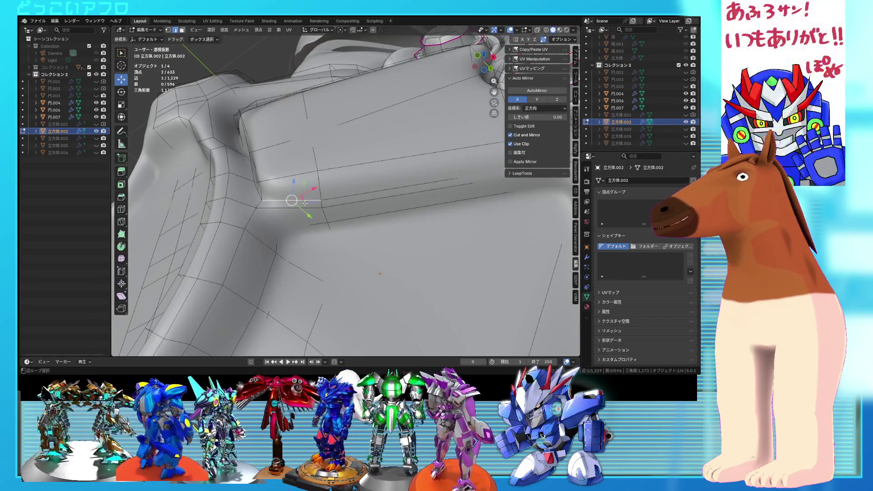
scroll(305, 203, "down", 4)
middle_click_drag(305, 203, 383, 268)
key("x")
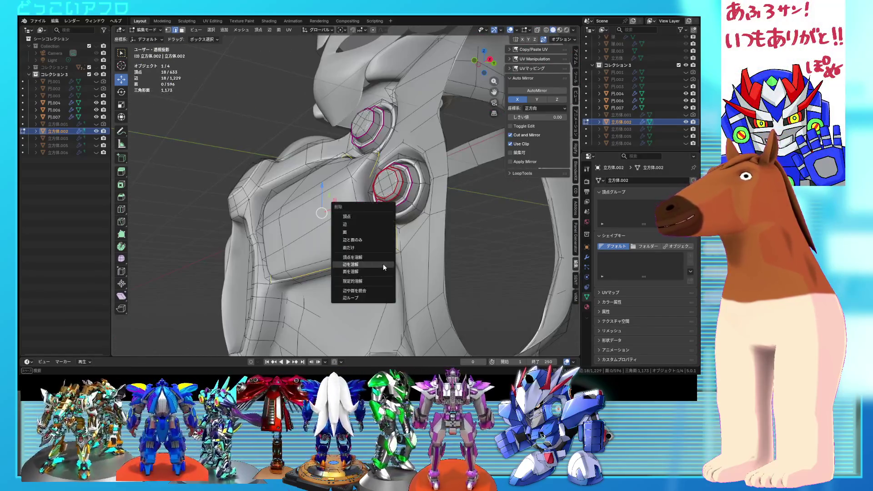
left_click(383, 266)
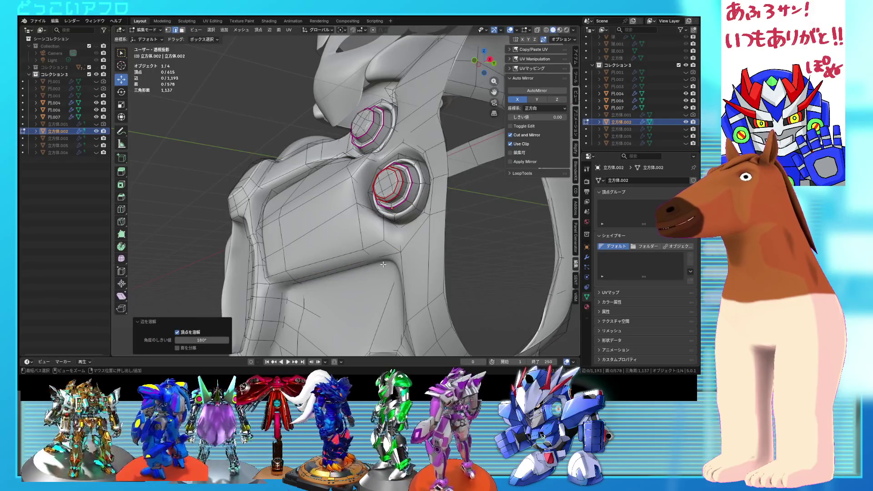
key("ctrl+z")
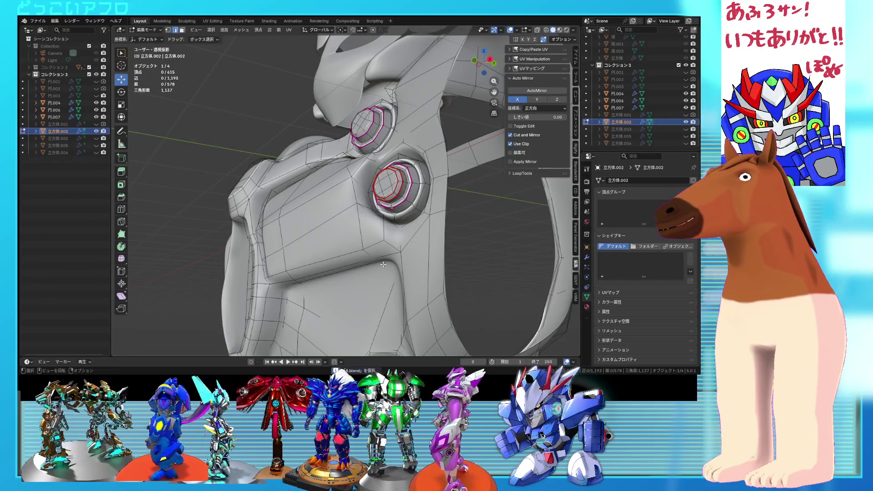
middle_click_drag(383, 265, 393, 226)
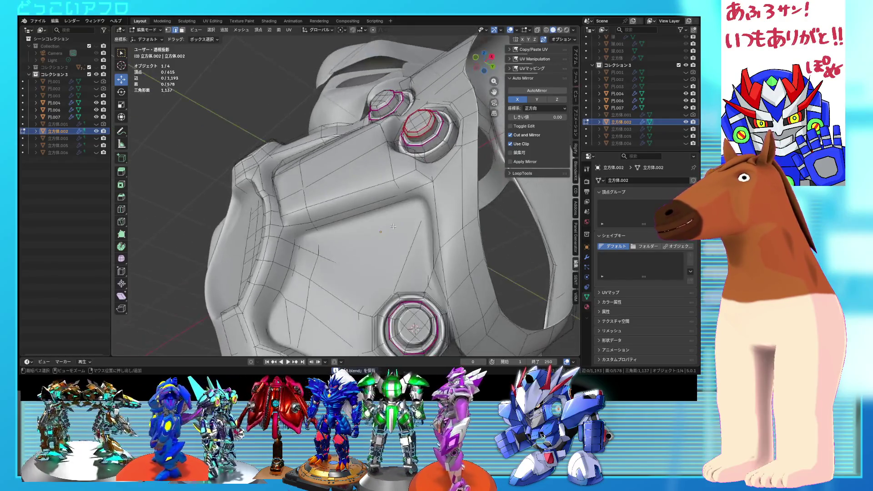
left_click(401, 189)
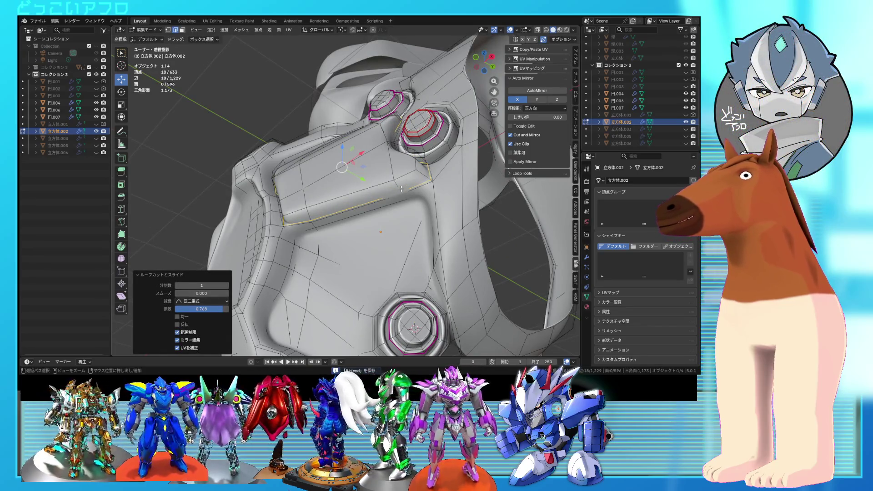
key("ctrl+z")
key("Tab")
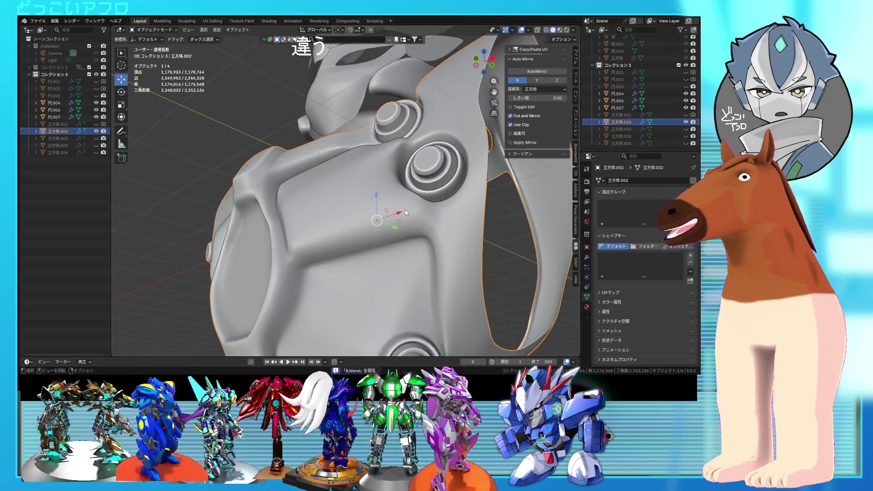
mouse_move(401, 188)
middle_mouse_down()
mouse_move(443, 262)
mouse_move(432, 269)
mouse_move(440, 250)
mouse_move(416, 224)
mouse_move(404, 232)
mouse_move(441, 244)
mouse_move(381, 240)
mouse_move(454, 265)
mouse_move(395, 259)
mouse_move(337, 216)
middle_mouse_up()
key("Tab")
scroll(446, 259, "up", 2)
scroll(460, 252, "up", 2)
scroll(441, 249, "down", 2)
scroll(437, 248, "down", 2)
scroll(404, 233, "down", 3)
key("Tab")
key("ctrl+s")
scroll(386, 239, "down", 3)
scroll(396, 259, "up", 3)
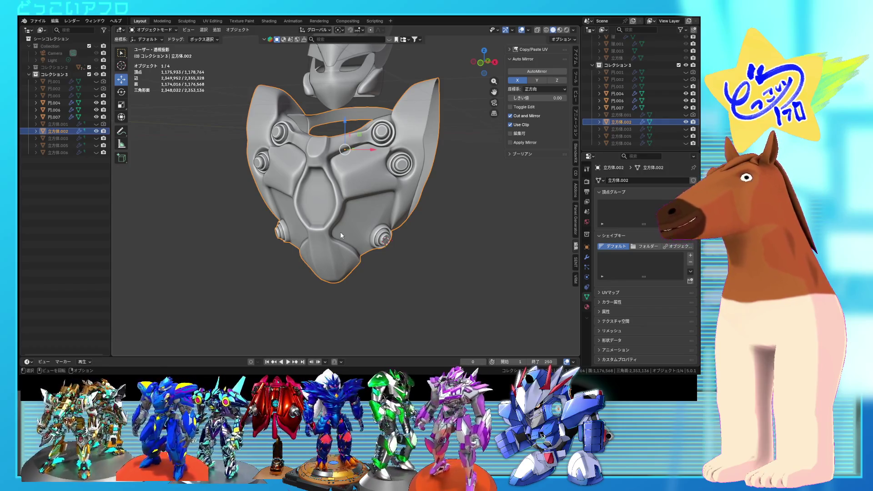
key("Tab")
key("ctrl+s")
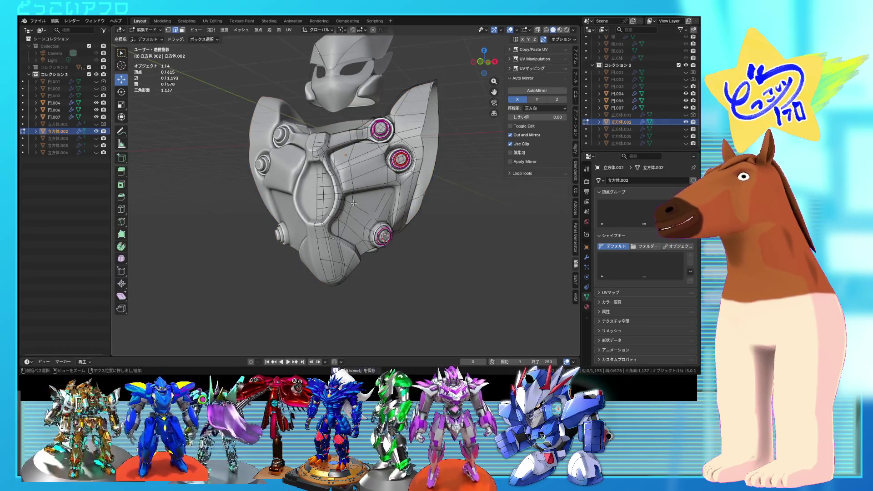
- Lower the selected groove vertices beside the lower bolt ring along the Z axis
scroll(353, 203, "up", 4)
middle_click_drag(354, 203, 360, 214)
key("shift+z")
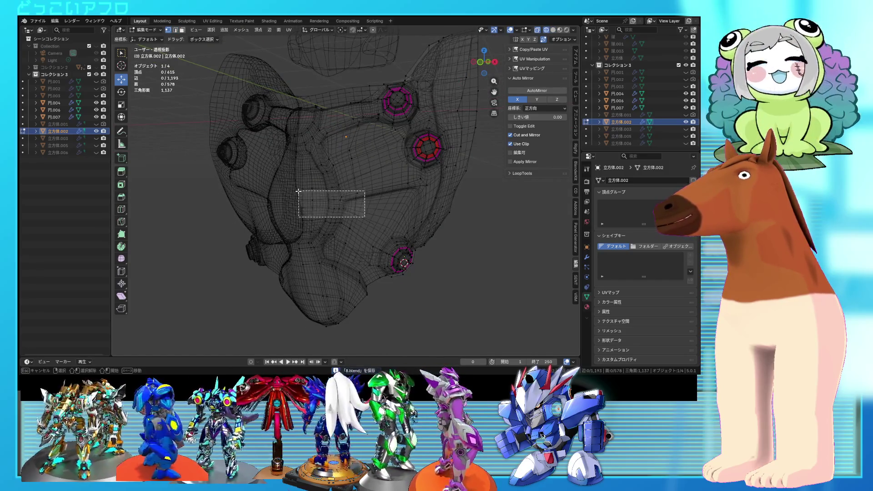
key("shift+z")
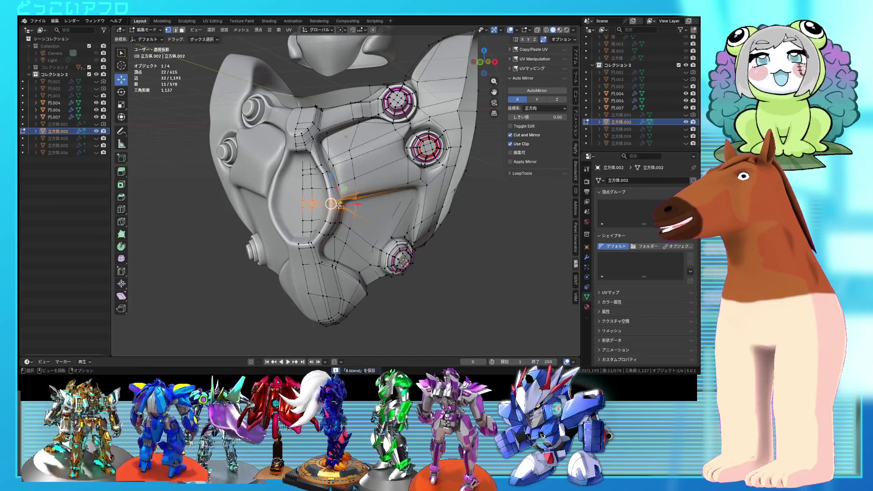
middle_click_drag(339, 206, 334, 197)
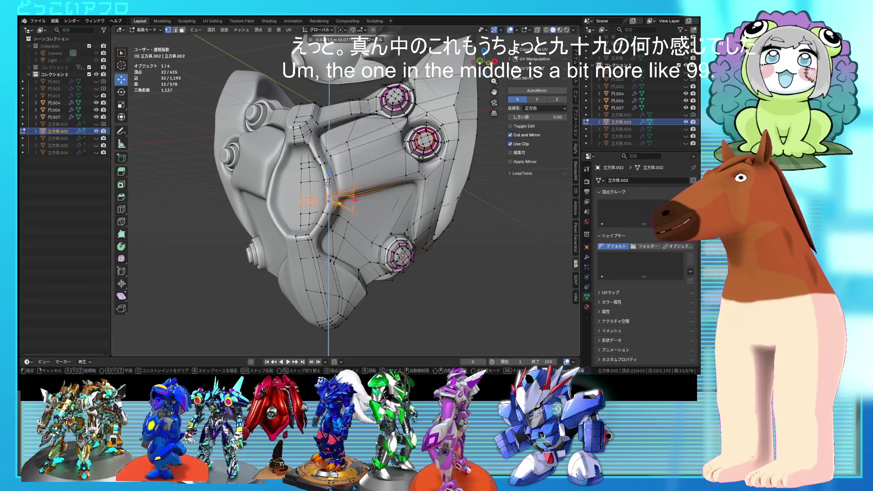
key("z")
key("z")
left_click(327, 183)
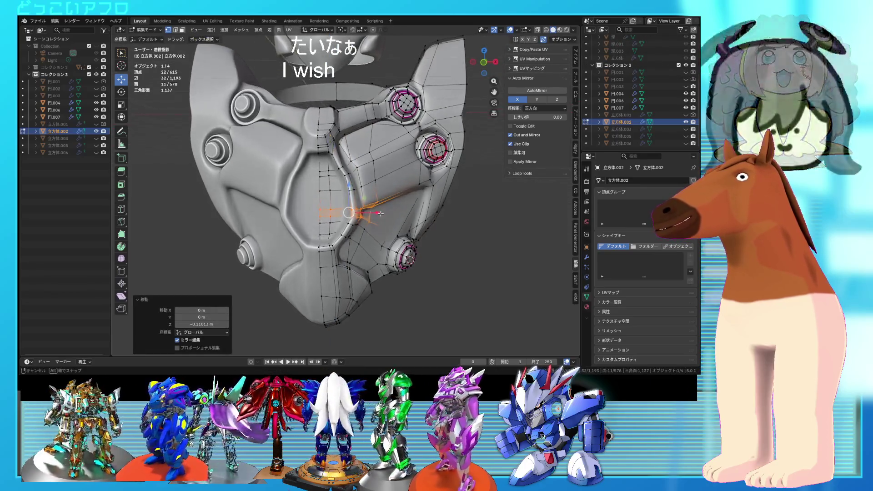
- From the front view, add more groove vertices and move them down 0.0967 m
key("KP_1")
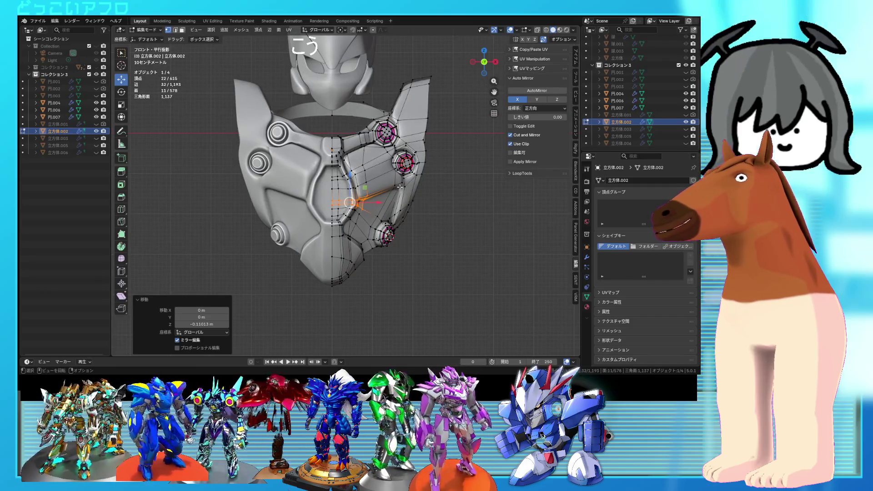
scroll(414, 182, "up", 2)
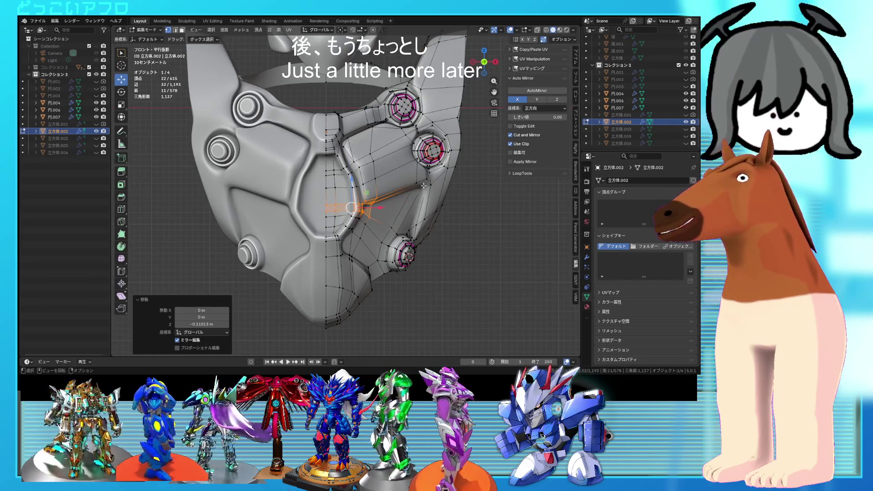
scroll(382, 201, "up", 1)
key("alt+z")
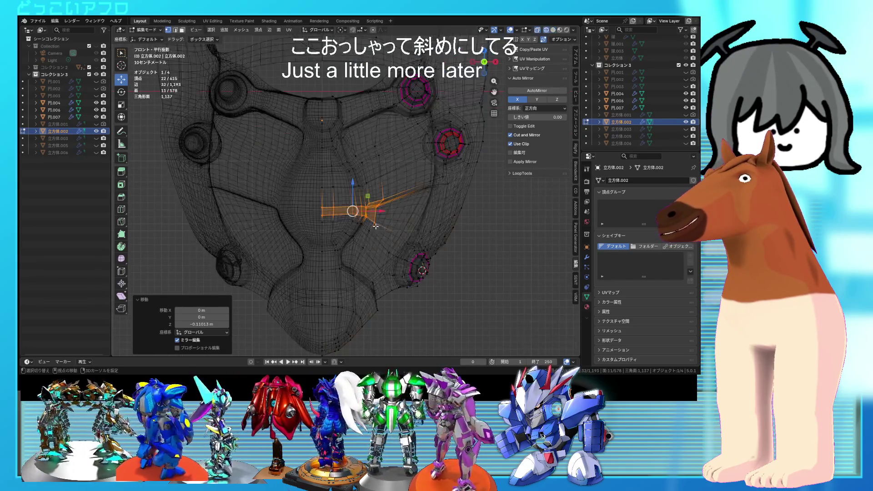
key("alt+z")
middle_click_drag(375, 227, 350, 226)
key("alt+z")
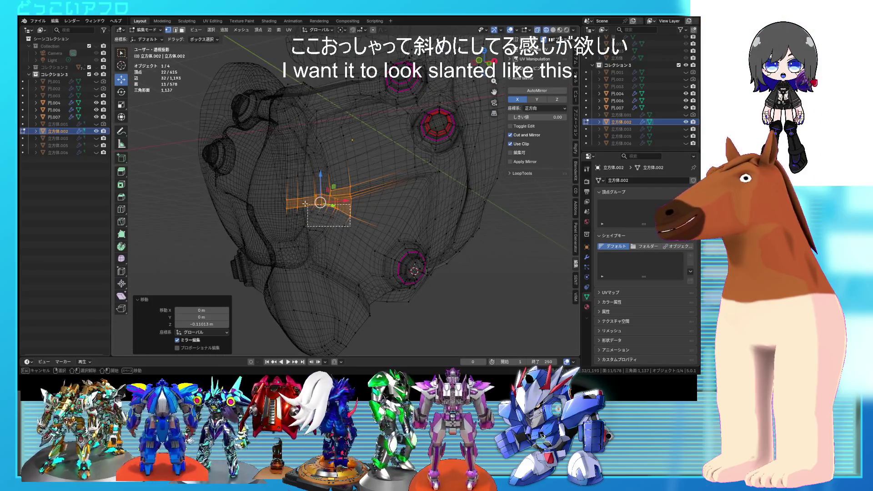
left_click_drag(281, 198, 281, 199)
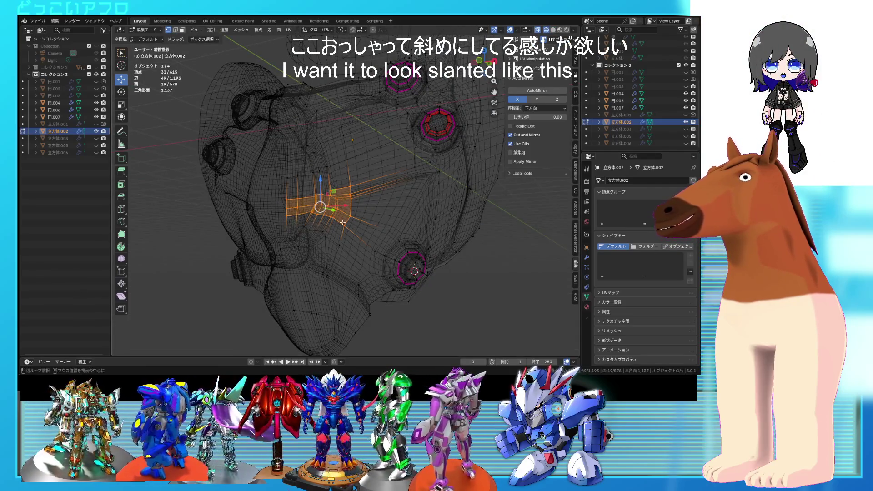
middle_click_drag(343, 222, 311, 215, "alt")
key("alt+z")
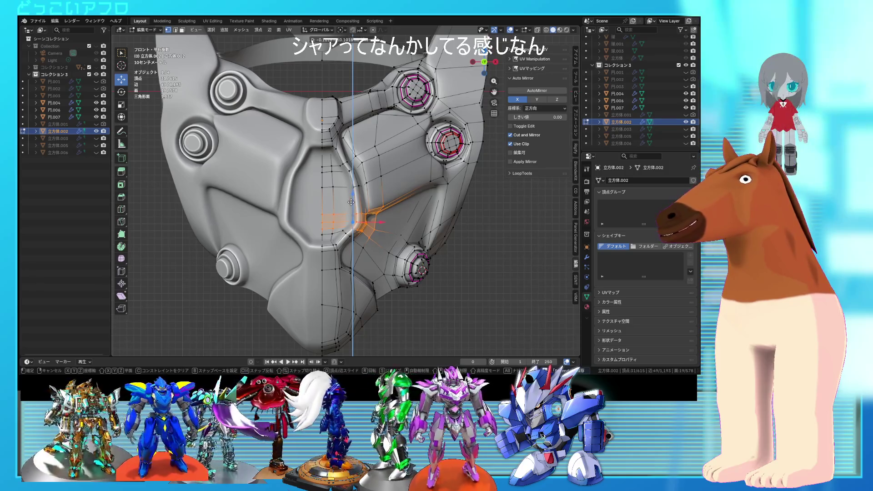
left_click(351, 202)
scroll(351, 204, "up", 1)
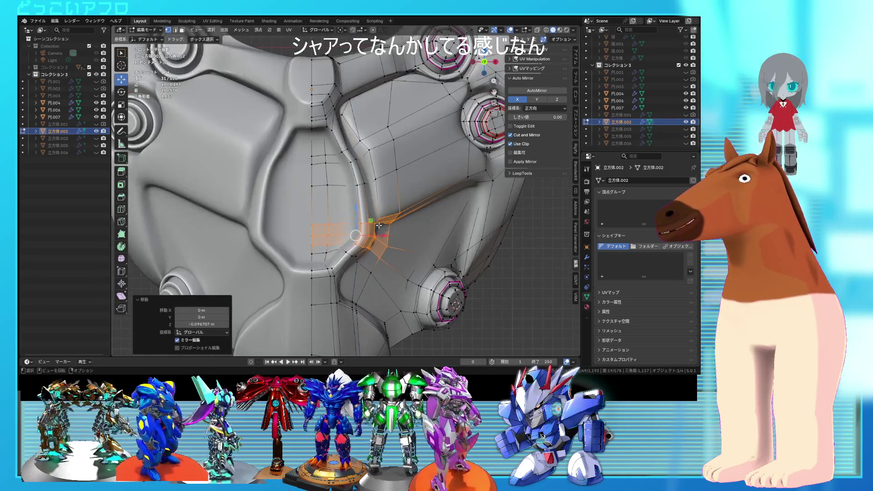
- Select the groove edge path beside the lower bolt and nudge its vertices into a cleaner line
scroll(352, 214, "up", 1)
scroll(351, 221, "up", 1)
middle_click_drag(352, 222, 304, 237)
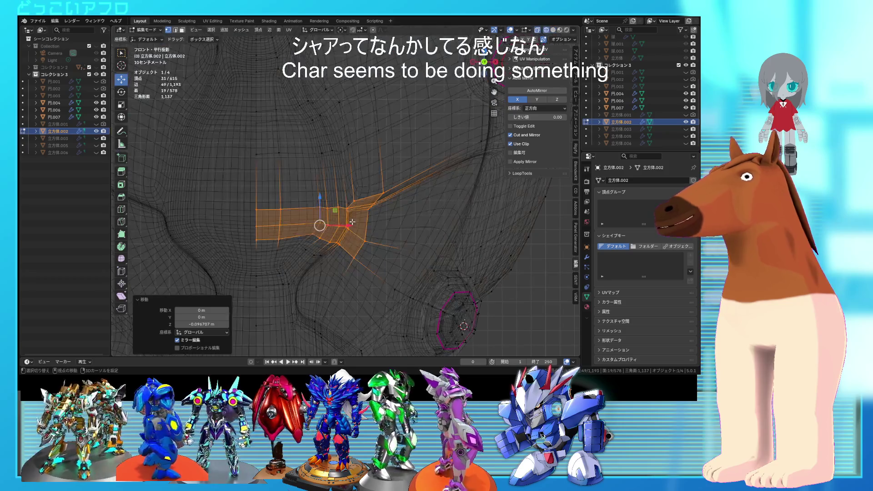
key("shift+z")
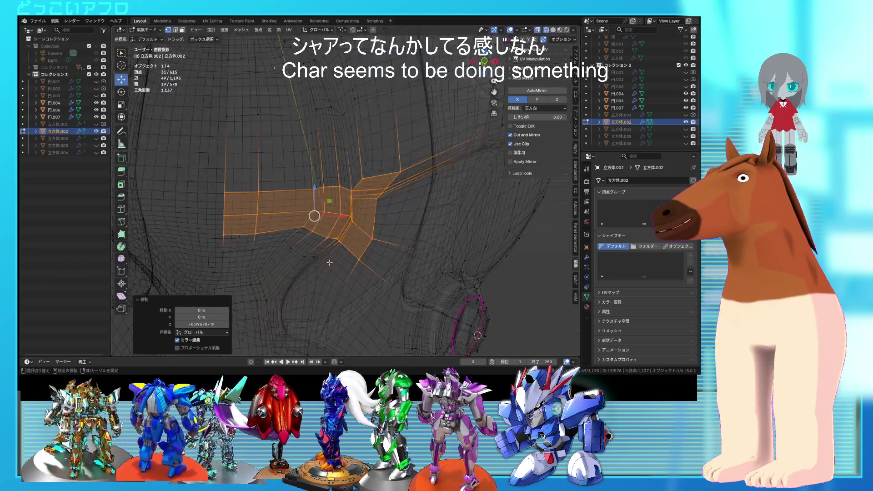
left_click(325, 253)
left_click(337, 259, "ctrl")
key("shift+z")
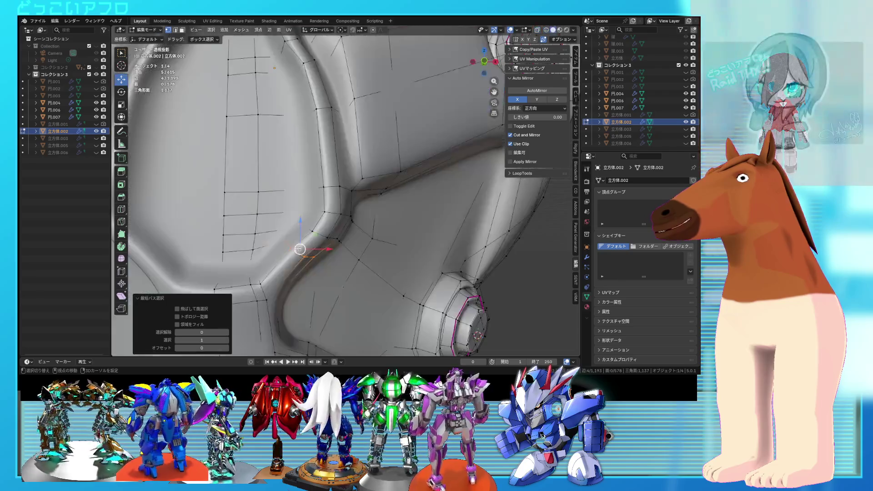
key("shift+z")
middle_click_drag(336, 255, 326, 241)
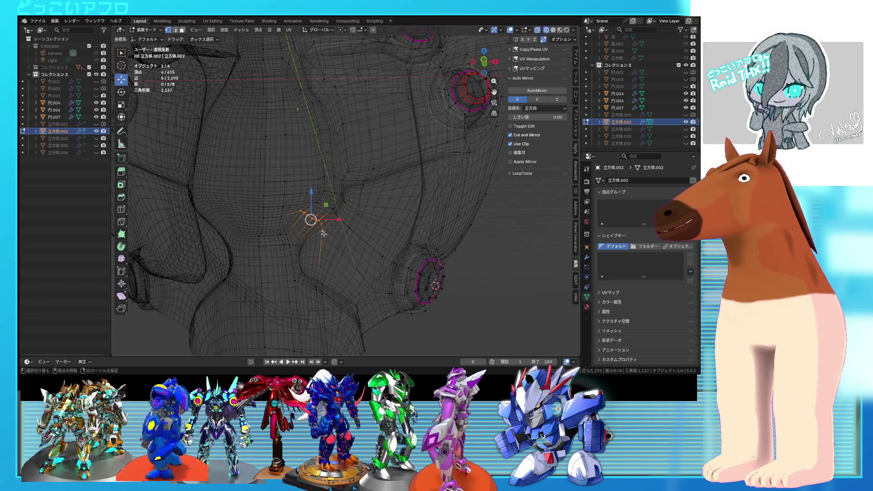
left_click(324, 234, "shift")
key("shift+z")
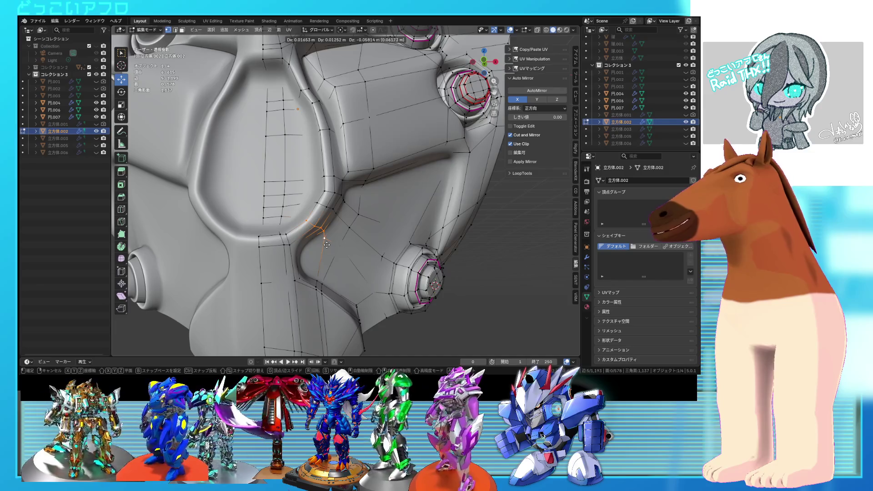
left_click(327, 244)
mouse_move(327, 245)
middle_mouse_down()
mouse_move(257, 249)
mouse_move(315, 254)
mouse_move(321, 234)
mouse_move(331, 260)
mouse_move(328, 186)
middle_mouse_up()
- Leave Edit Mode and save 8.blend
key("Tab")
scroll(321, 235, "down", 5)
key("ctrl+s")
scroll(331, 260, "up", 3)
- Return to Edit Mode in see-through display and pick an edge on the plate for deletion
key("Tab")
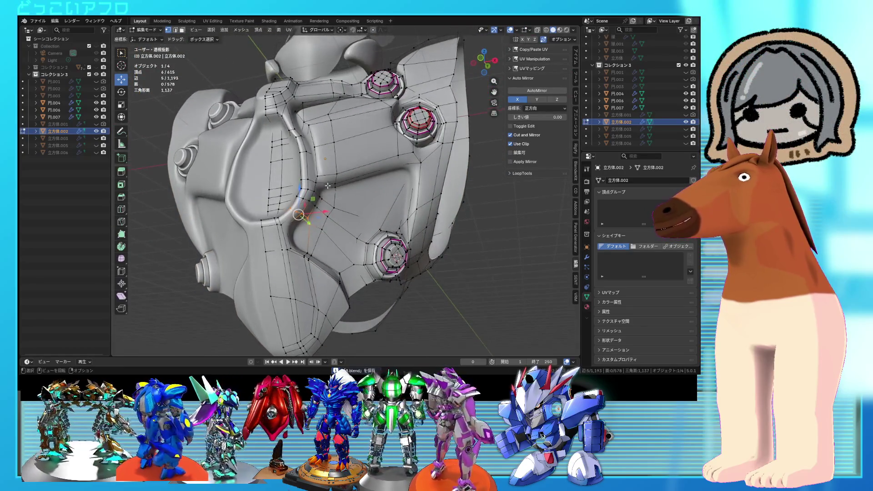
scroll(328, 186, "up", 4)
mouse_move(327, 186)
middle_mouse_down()
mouse_move(329, 259)
mouse_move(340, 192)
mouse_move(329, 194)
mouse_move(331, 201)
mouse_move(342, 196)
mouse_move(315, 177)
middle_mouse_up()
key("alt+z")
key("a")
left_click(314, 177)
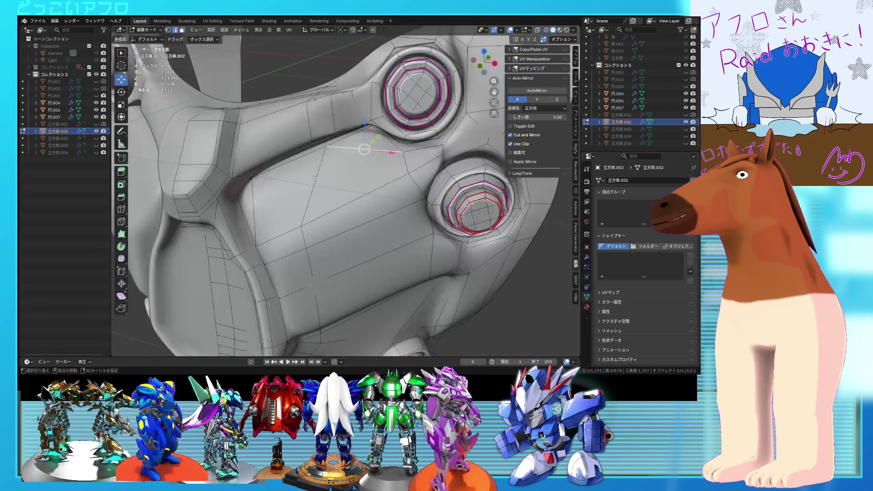
key("x")
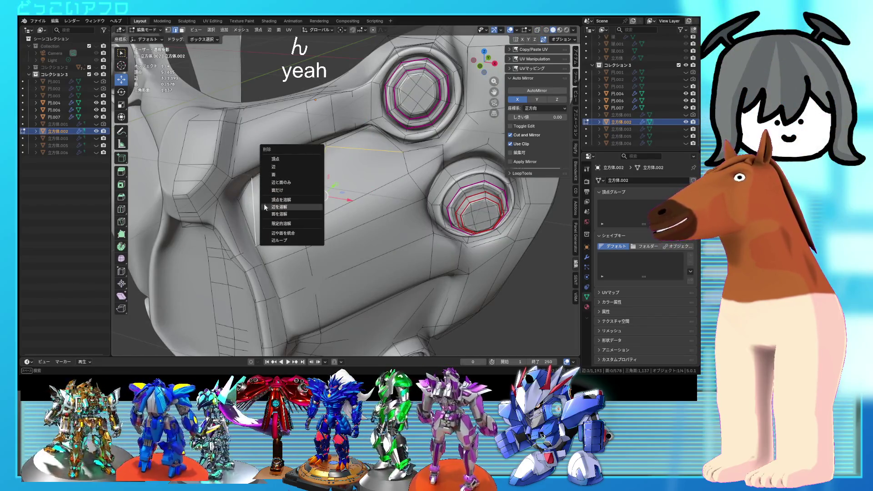
- Dissolve the extra plate edges and join two vertices into a new diagonal cut
left_click(290, 206)
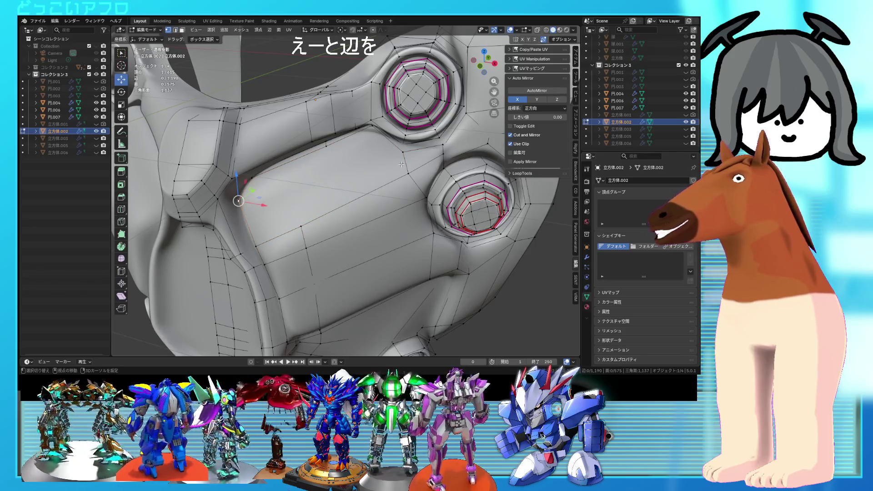
key("j")
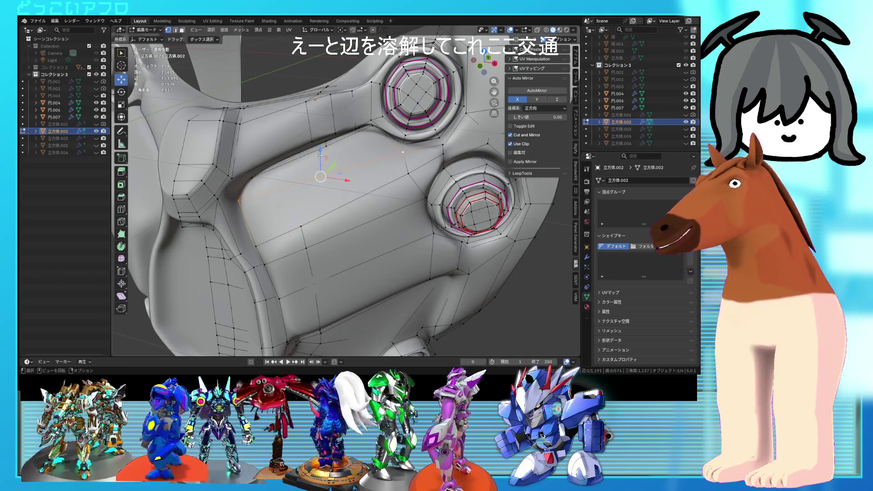
left_click(306, 220, "shift")
key("j")
- Select the edge path along the new diagonal cut in wireframe view
mouse_move(306, 220)
middle_mouse_down()
mouse_move(399, 172)
mouse_move(333, 189)
middle_mouse_up()
key("shift+z")
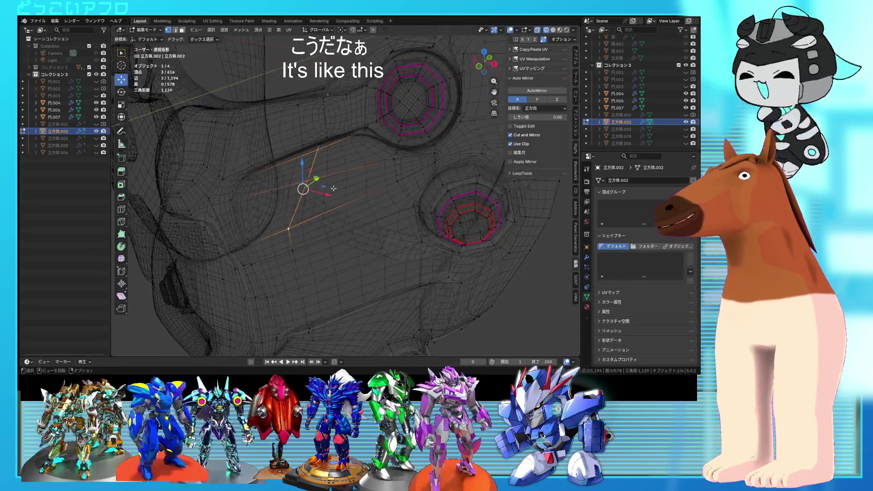
left_click(318, 147, "ctrl")
middle_click_drag(318, 146, 334, 147)
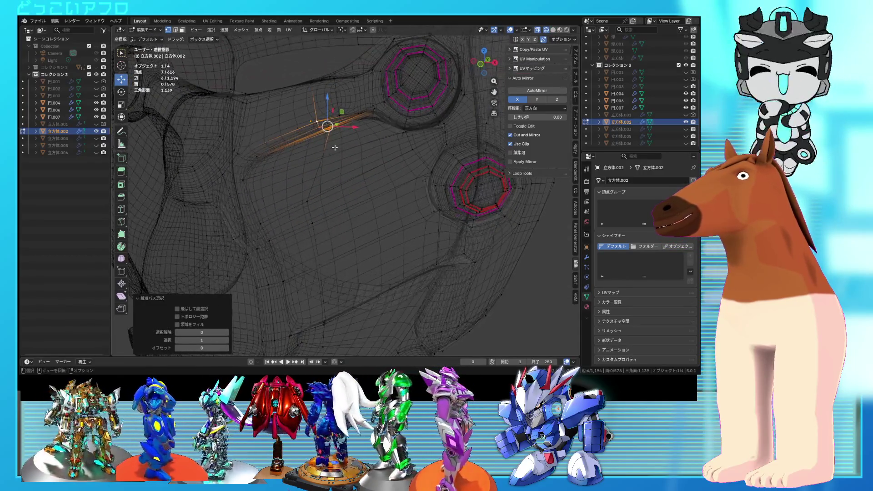
- Edge-slide the new diagonal edge partway toward the groove
key("g")
key("g")
left_click(347, 168)
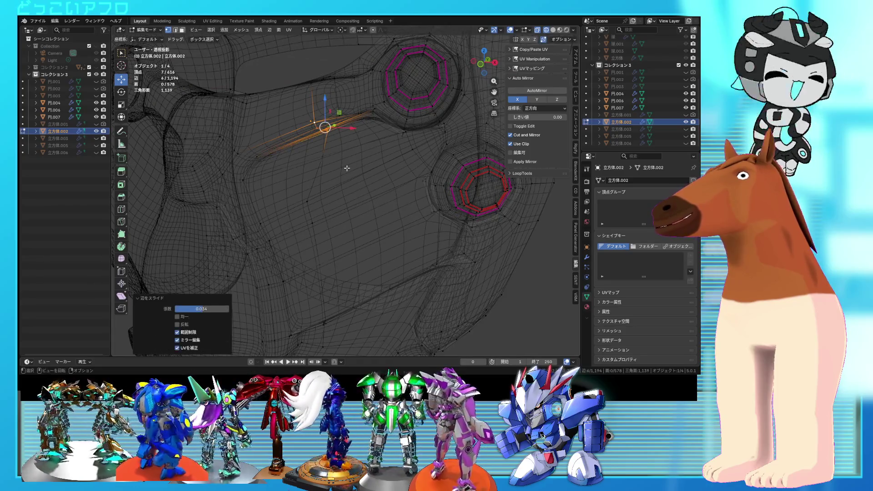
middle_click_drag(347, 168, 340, 184)
key("shift+z")
- Slide the diagonal edge tight against the groove, then return to Object Mode
key("g")
key("g")
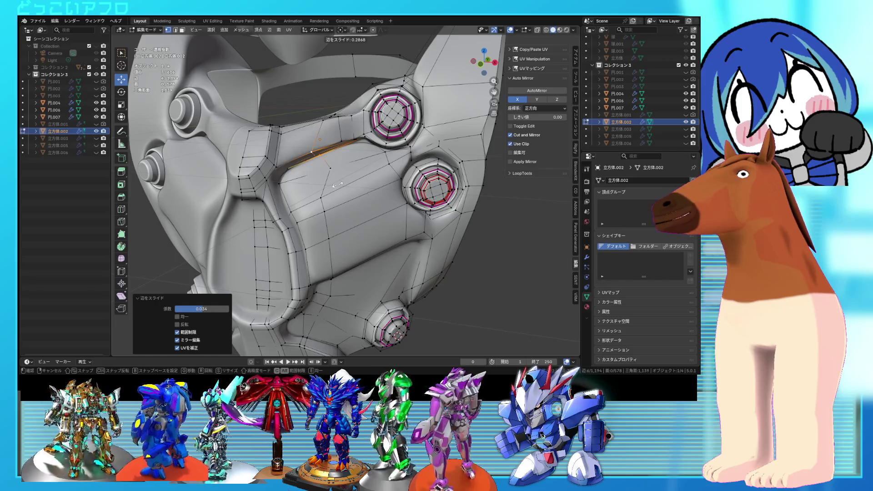
scroll(338, 184, "up", 3)
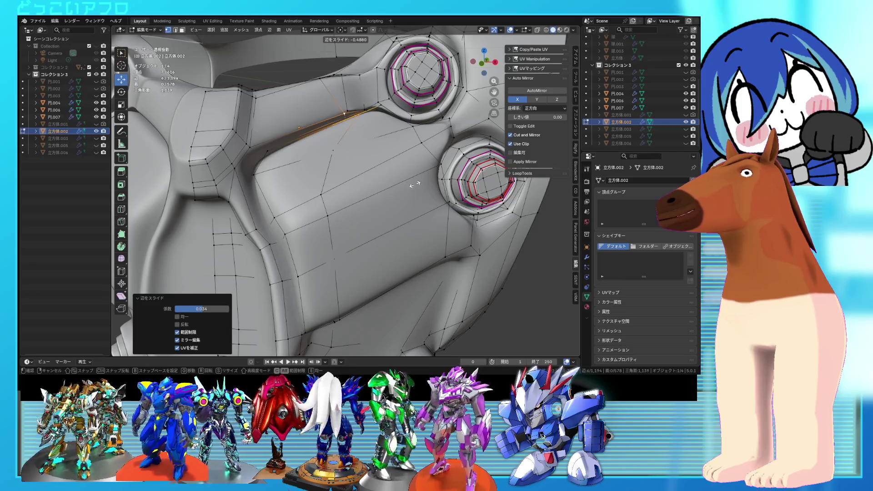
key("g")
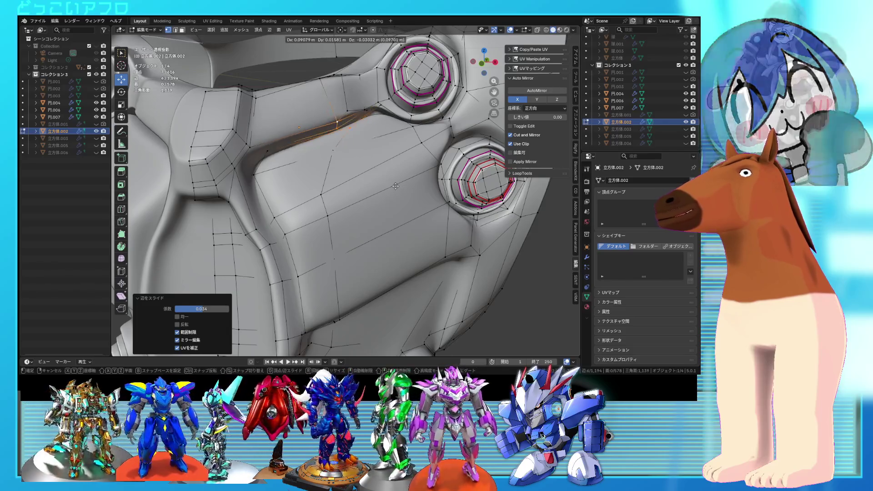
key("g")
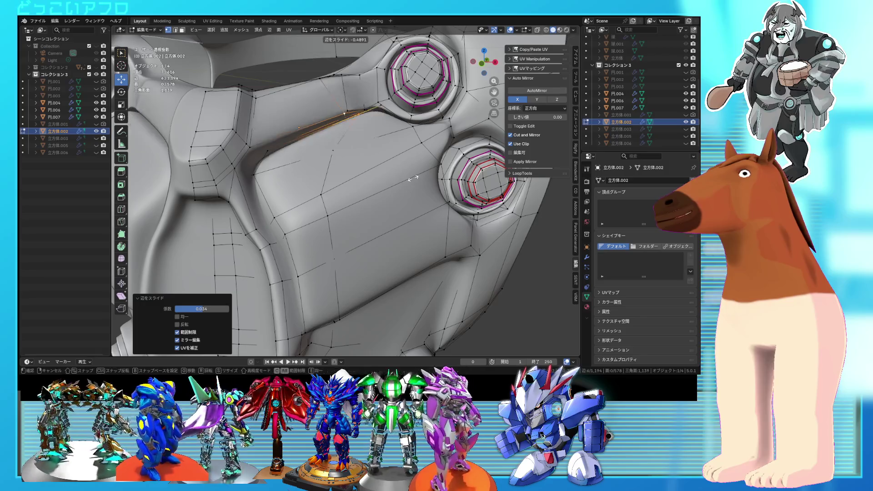
left_click(419, 178)
mouse_move(419, 179)
middle_mouse_down()
mouse_move(397, 222)
mouse_move(306, 188)
middle_mouse_up()
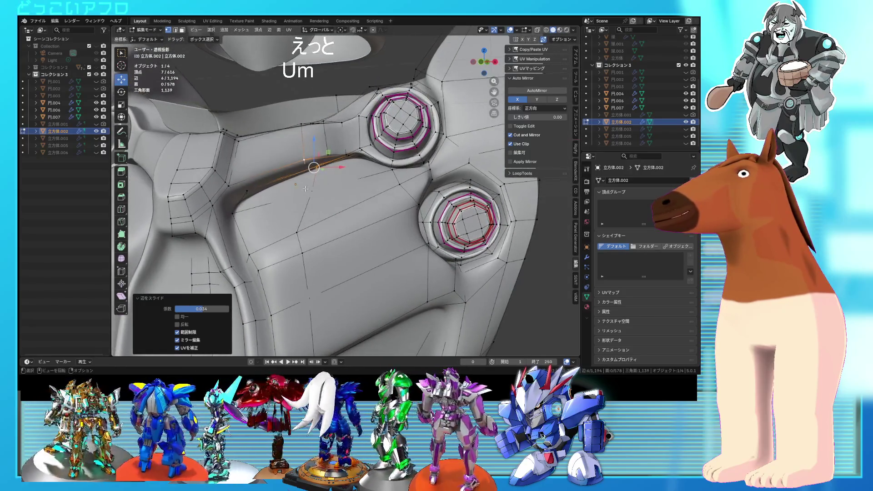
left_click(304, 160, "shift")
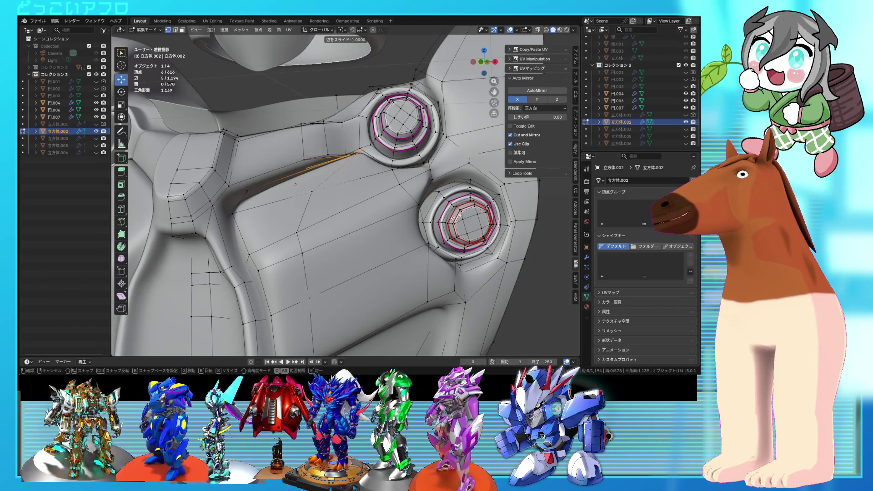
left_click(417, 216)
key("Tab")
scroll(407, 232, "down", 5)
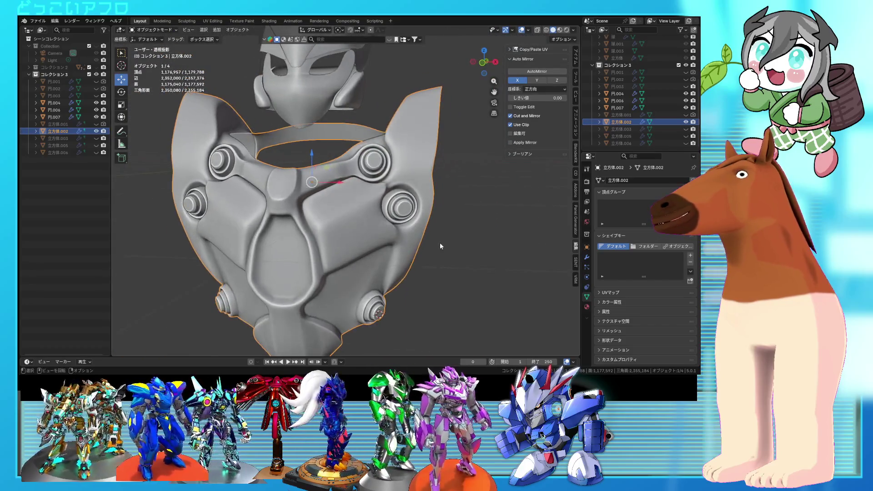
- Deselect the chest piece and save 8.blend
left_click(441, 247)
key("ctrl+s")
scroll(441, 263, "up", 3)
- Select the chest armor 立方体.002 and enter Edit Mode
mouse_move(441, 263)
middle_mouse_down()
mouse_move(427, 276)
mouse_move(413, 244)
mouse_move(389, 271)
mouse_move(402, 253)
mouse_move(362, 189)
middle_mouse_up()
scroll(413, 244, "up", 3)
scroll(389, 271, "down", 5)
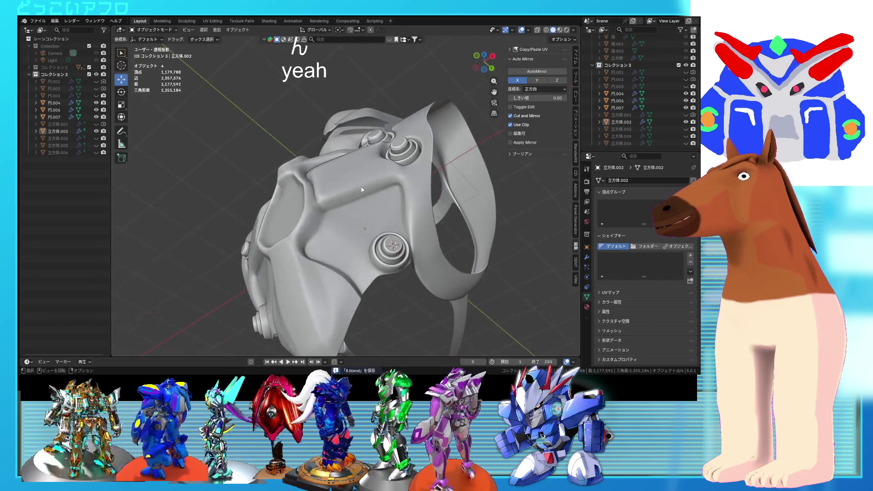
left_click(362, 190)
key("Tab")
middle_click_drag(362, 190, 379, 259)
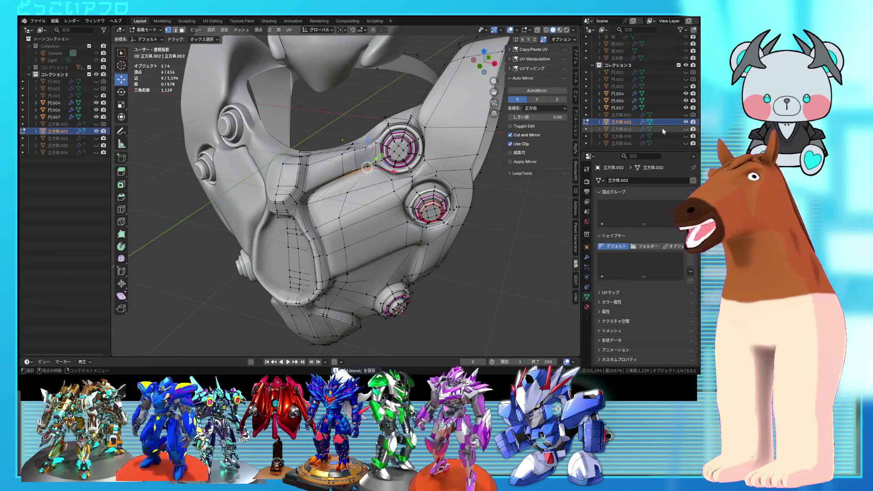
- Show the other armor pieces and select the whole chest mesh in see-through display
middle_click_drag(370, 219, 419, 172)
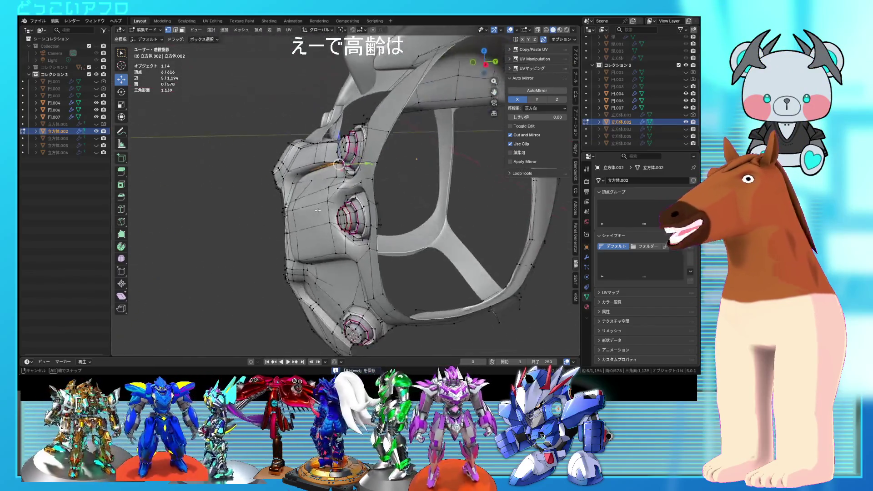
key("KP_1")
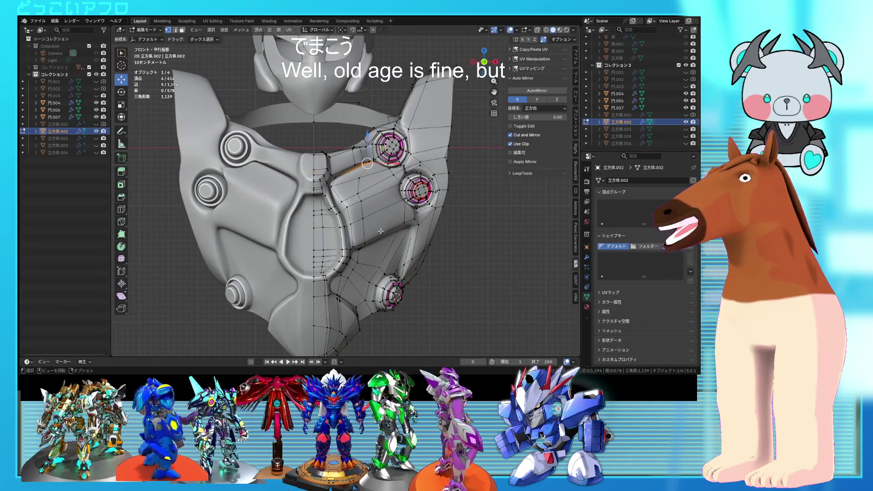
mouse_move(399, 223)
middle_mouse_down()
mouse_move(312, 215)
mouse_move(457, 210)
middle_mouse_up()
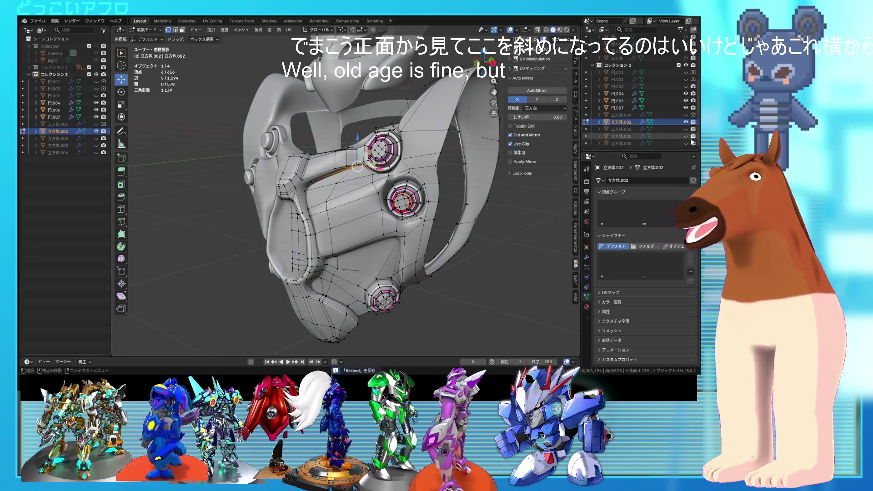
left_click_drag(686, 143, 687, 130)
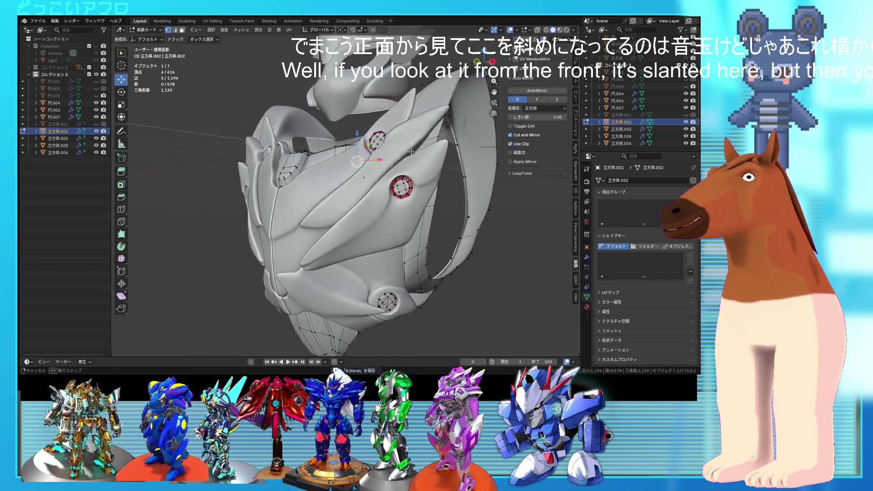
key("alt+z")
key("a")
scroll(396, 179, "up", 3)
middle_click_drag(352, 201, 340, 210)
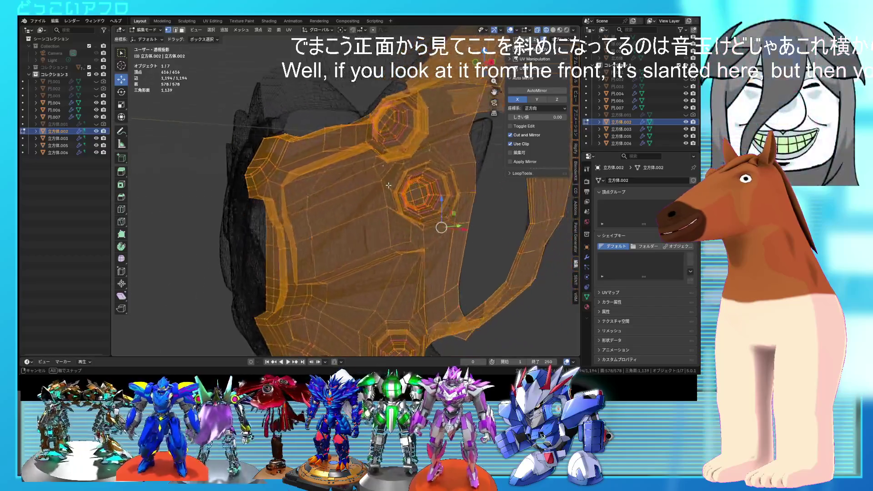
- Move the small box piece into its new position, then hide the extra armor pieces
left_click(356, 199)
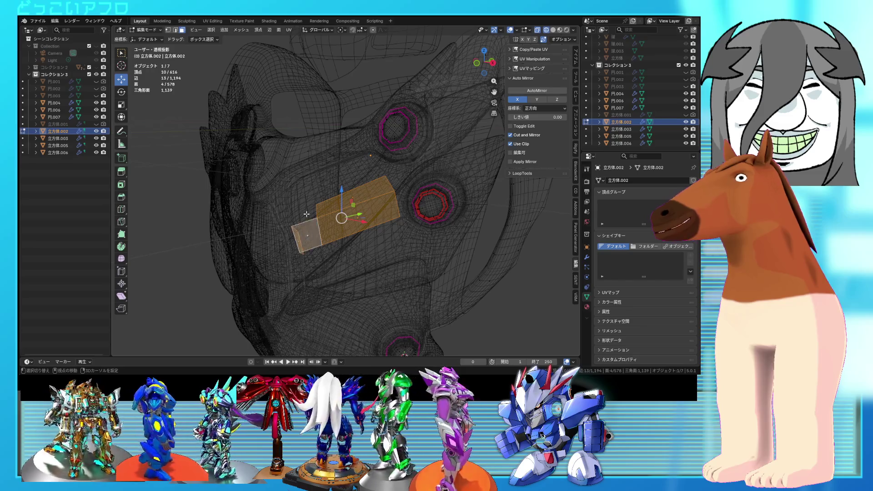
mouse_move(332, 237)
middle_mouse_down()
mouse_move(341, 242)
mouse_move(335, 255)
middle_mouse_up()
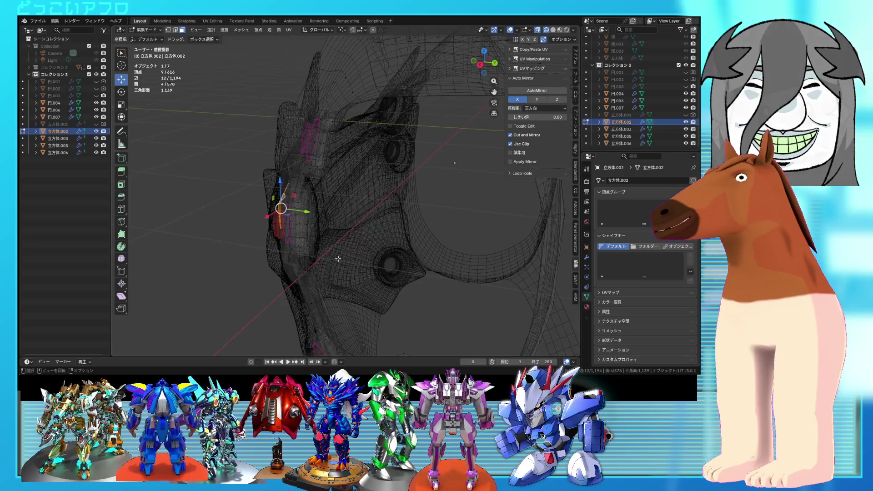
key("g")
left_click(333, 258)
mouse_move(332, 258)
middle_mouse_down()
mouse_move(409, 257)
mouse_move(396, 220)
mouse_move(349, 230)
middle_mouse_up()
key("alt+z")
key("ctrl+z")
key("alt+z")
key("alt+z")
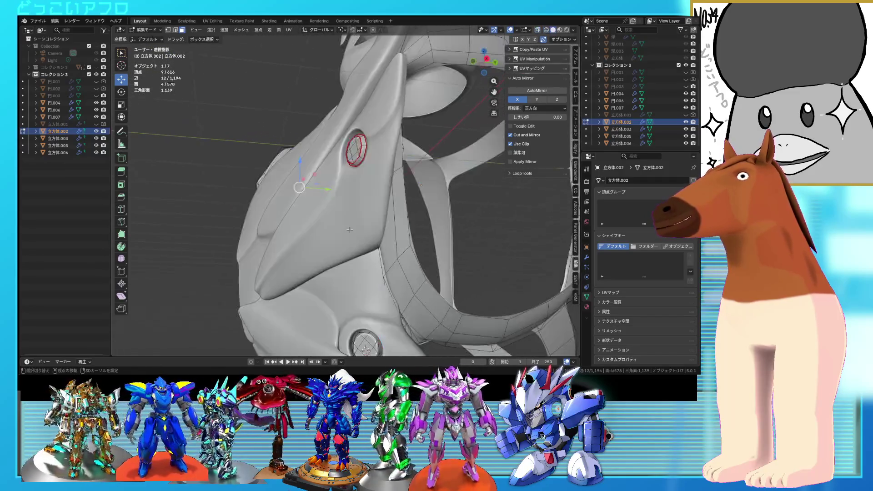
left_click_drag(686, 130, 686, 143)
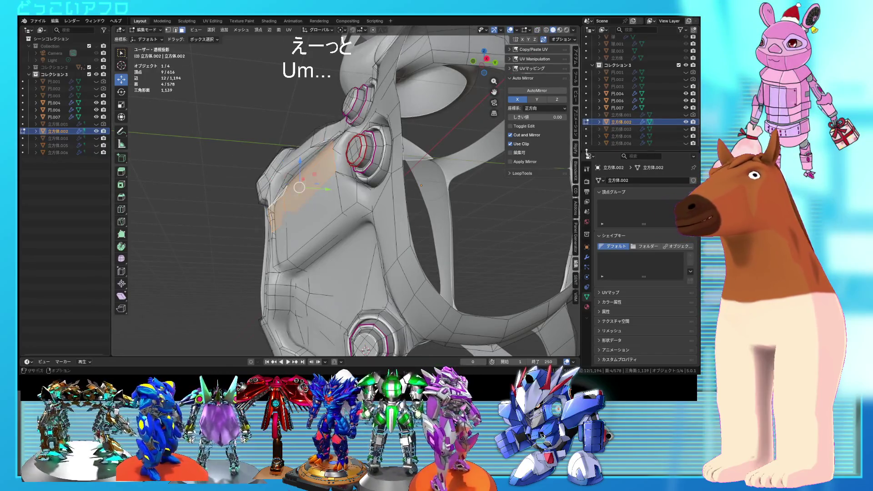
- Extend the selection along the groove edge path and slide it
middle_click_drag(423, 191, 406, 179)
scroll(406, 179, "up", 2)
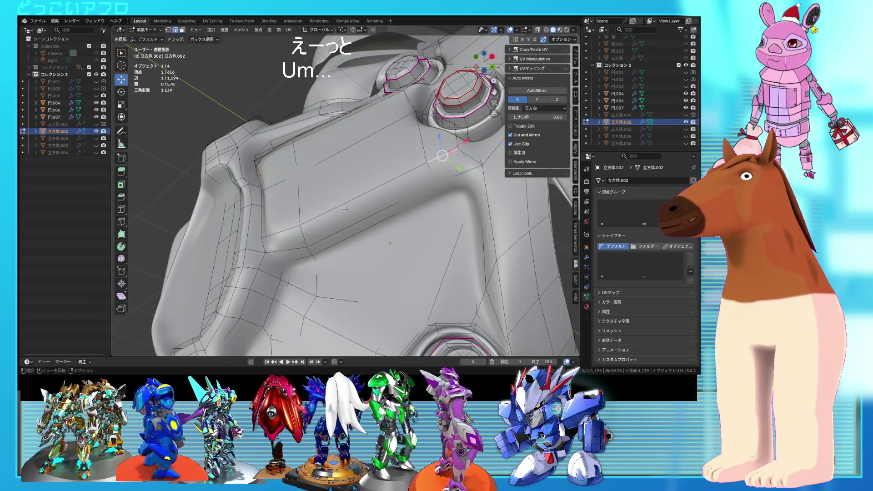
left_click(279, 231, "ctrl")
middle_click_drag(279, 231, 342, 211)
left_click(337, 230)
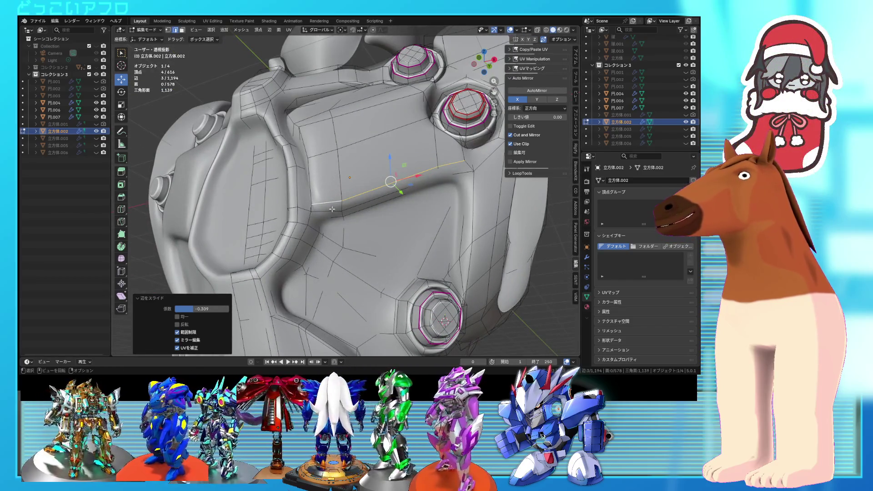
- Select the small faces near the groove and shift their vertices slightly
left_click(324, 207)
mouse_move(324, 207)
middle_mouse_down()
mouse_move(312, 219)
mouse_move(278, 196)
middle_mouse_up()
left_click(318, 218, "shift")
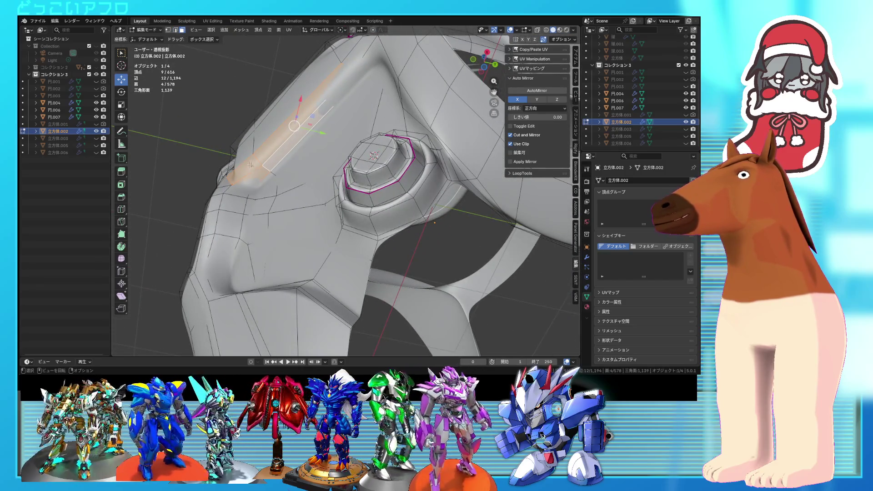
middle_click_drag(278, 196, 254, 217)
key("shift+z")
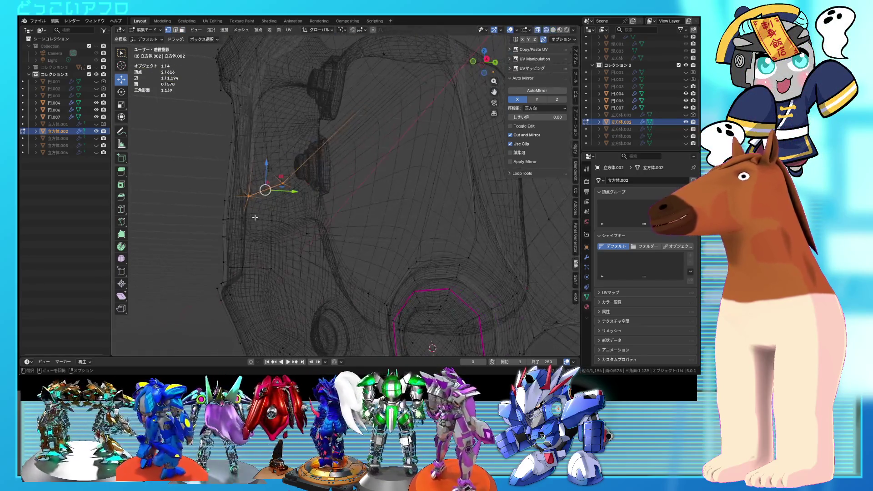
left_click(295, 228)
key("shift+z")
middle_click_drag(295, 228, 298, 211)
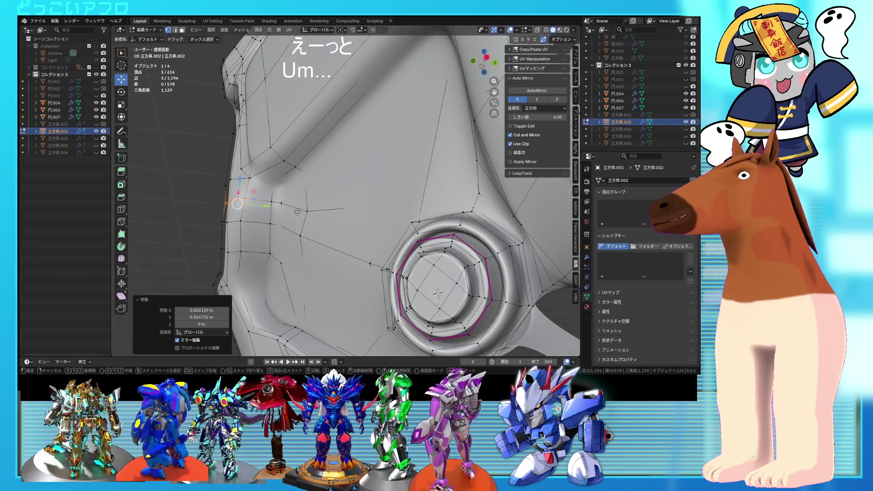
left_click(288, 185)
- Select an edge path along the side groove and edge-slide it
left_click(279, 165)
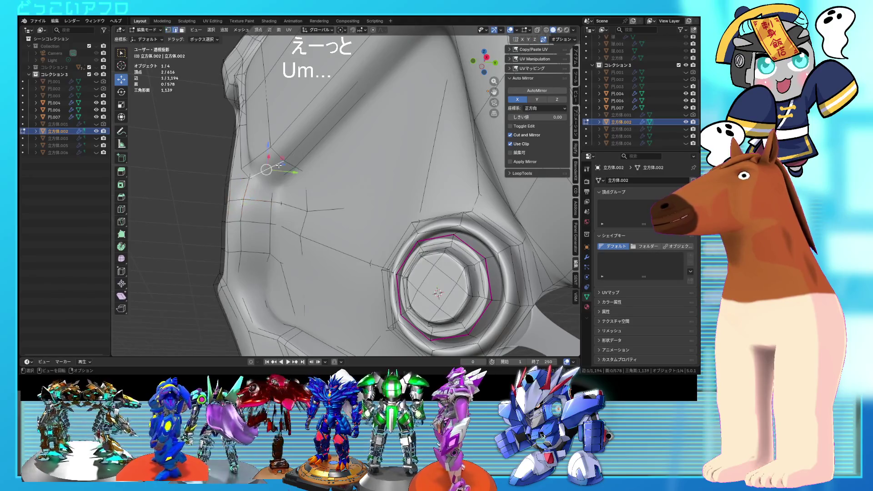
middle_click_drag(279, 165, 290, 144)
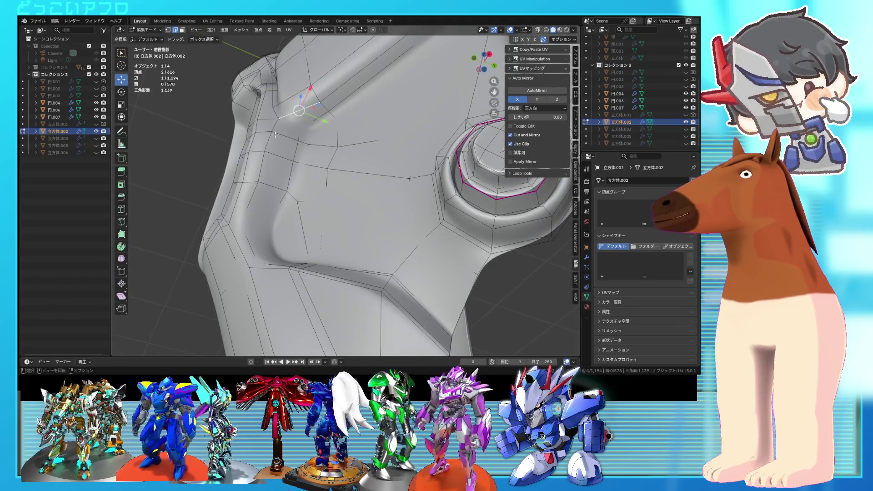
key("shift+z")
key("a")
key("shift+z")
left_click(275, 125)
left_click(253, 208, "ctrl")
middle_click_drag(253, 209, 457, 208)
key("shift+z")
key("shift+z")
key("g")
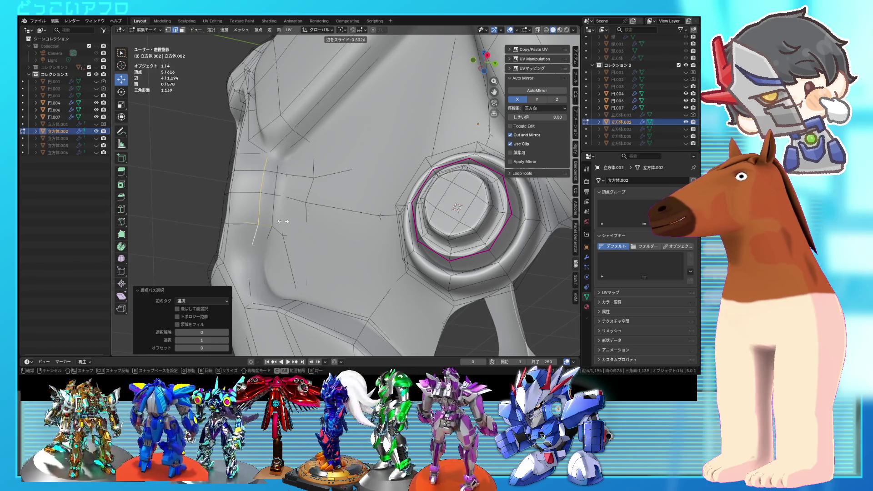
left_click(283, 221)
mouse_move(283, 221)
middle_mouse_down()
mouse_move(306, 221)
mouse_move(302, 199)
middle_mouse_up()
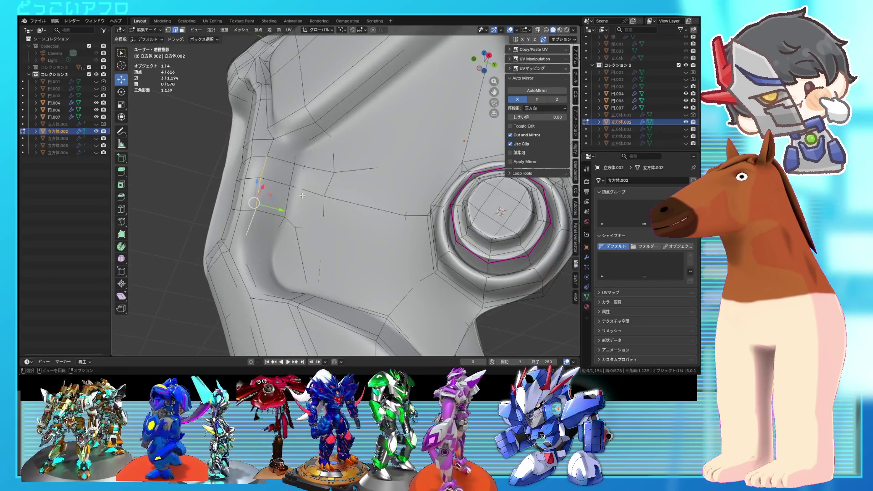
- Edge-slide one groove-corner edge by a factor of 0.774
middle_click_drag(272, 147, 279, 159)
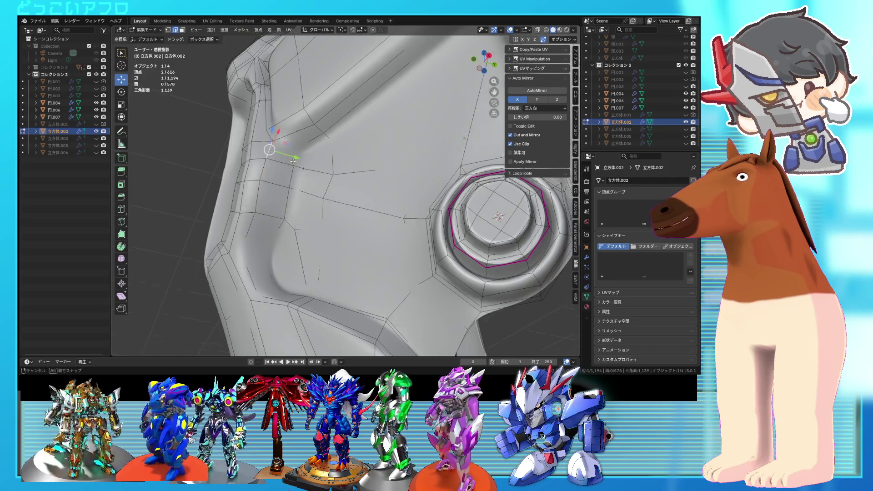
left_click(273, 164)
key("g")
key("g")
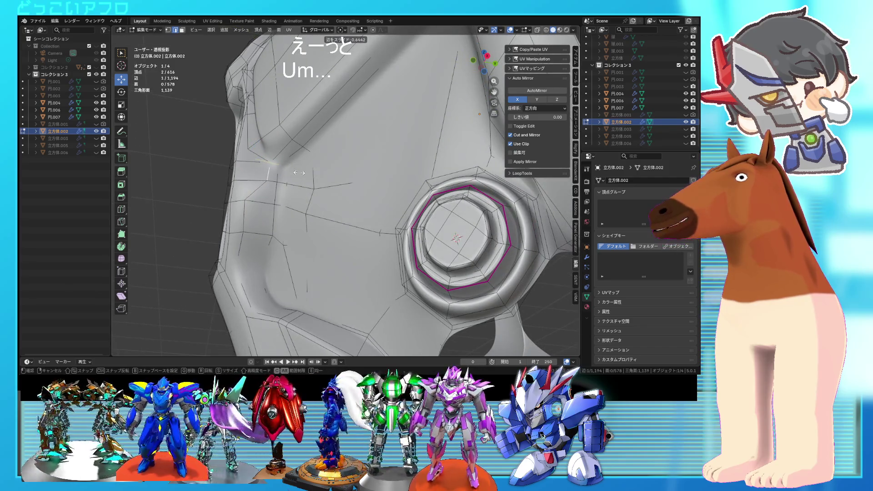
left_click(301, 173)
mouse_move(301, 173)
middle_mouse_down()
mouse_move(312, 171)
mouse_move(300, 143)
middle_mouse_up()
- Slide a different groove edge on the upper chest plate
left_click(297, 143)
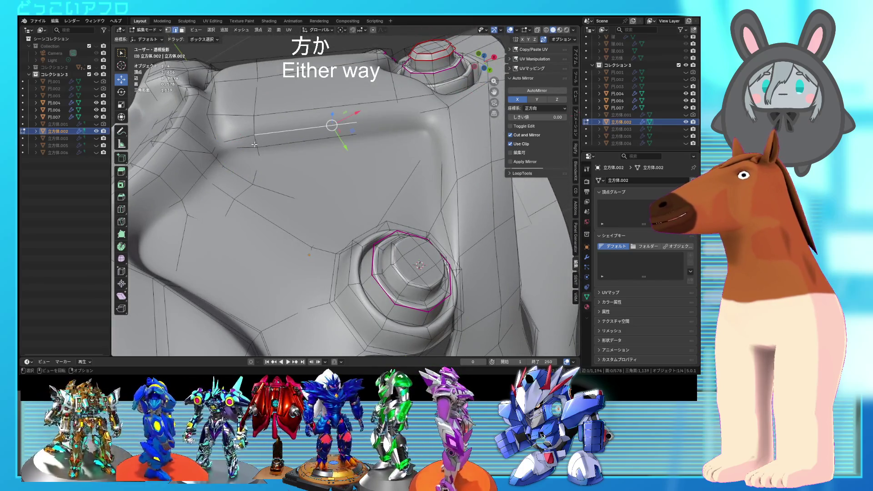
key("alt+z")
middle_click_drag(252, 147, 236, 141)
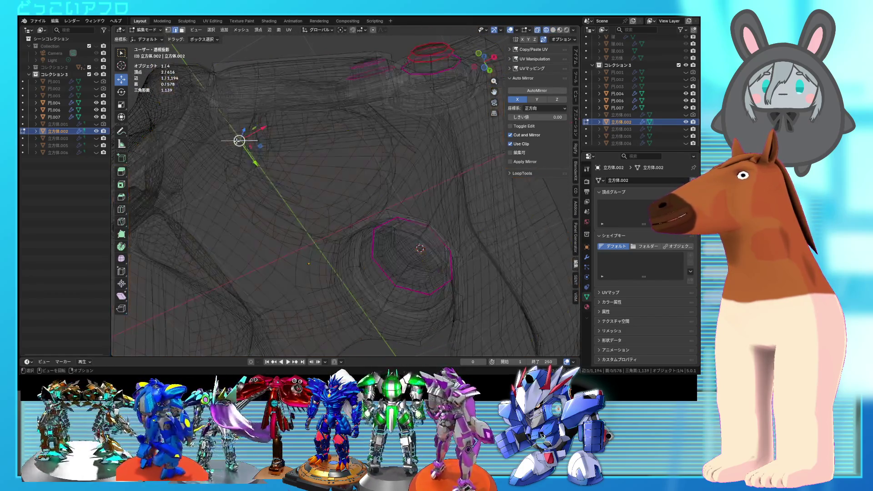
key("alt+z")
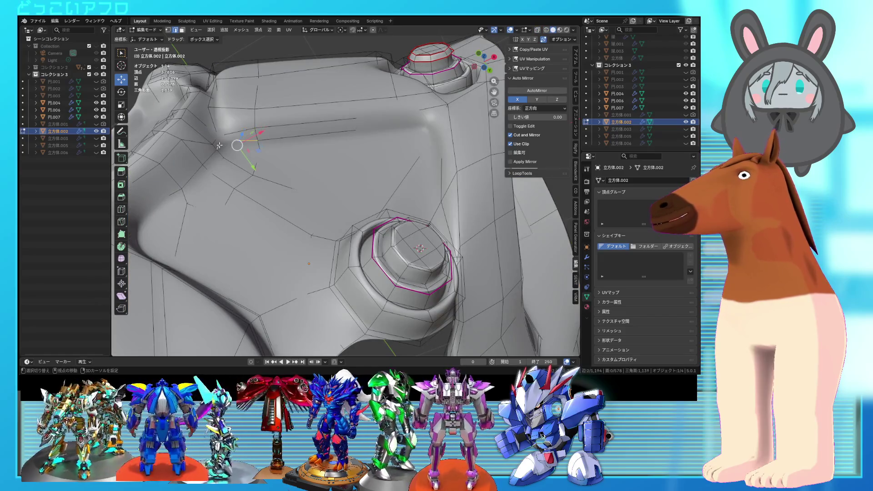
left_click(271, 167)
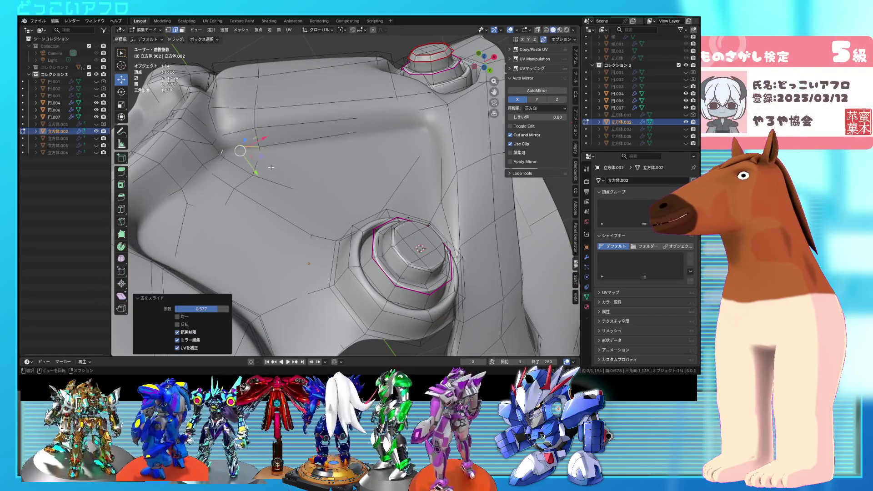
- Slide two more upper-plate edges, the last one downward by -0.548
key("alt+z")
key("a")
middle_click_drag(329, 135, 395, 144)
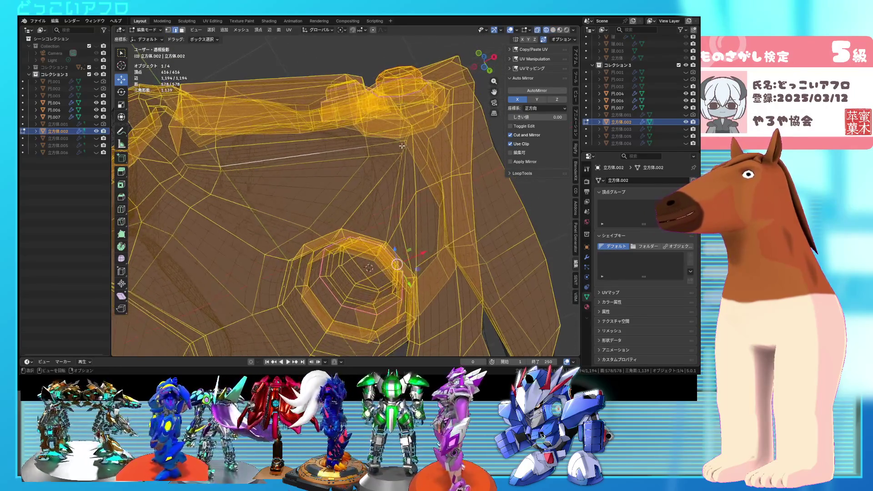
left_click(395, 145)
key("alt+z")
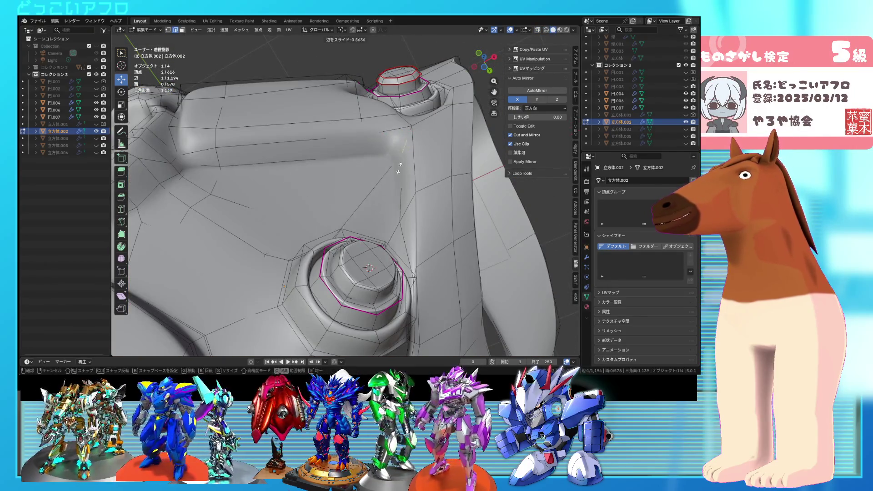
left_click(404, 160)
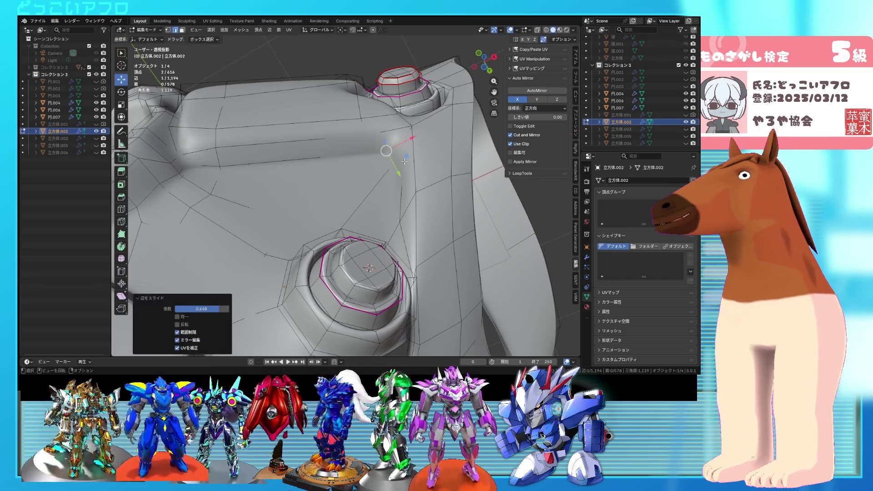
left_click(275, 146)
key("g")
key("g")
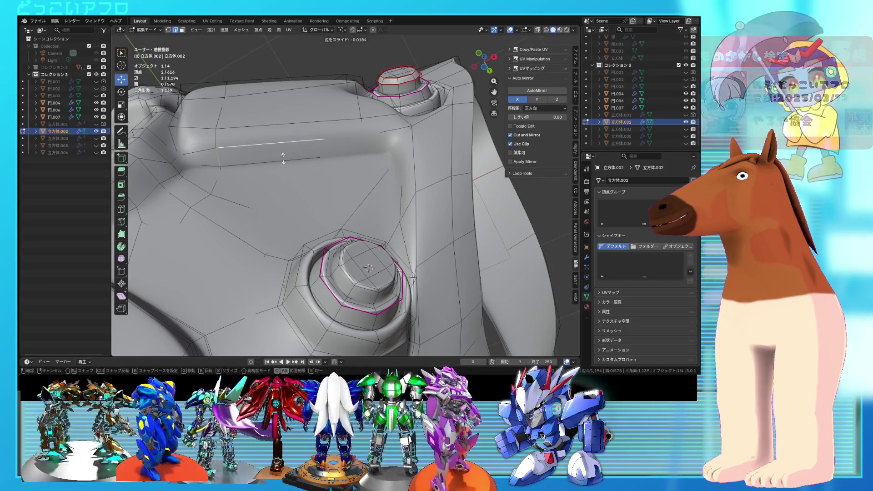
left_click(284, 162)
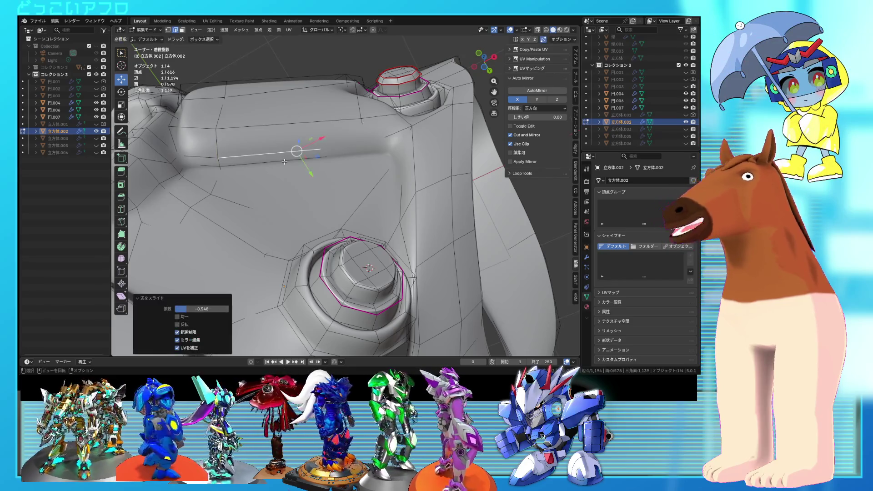
- Move a single vertex near the top bolt stud by 0.743
scroll(361, 180, "up", 5)
mouse_move(361, 181)
middle_mouse_down()
mouse_move(343, 171)
mouse_move(348, 158)
middle_mouse_up()
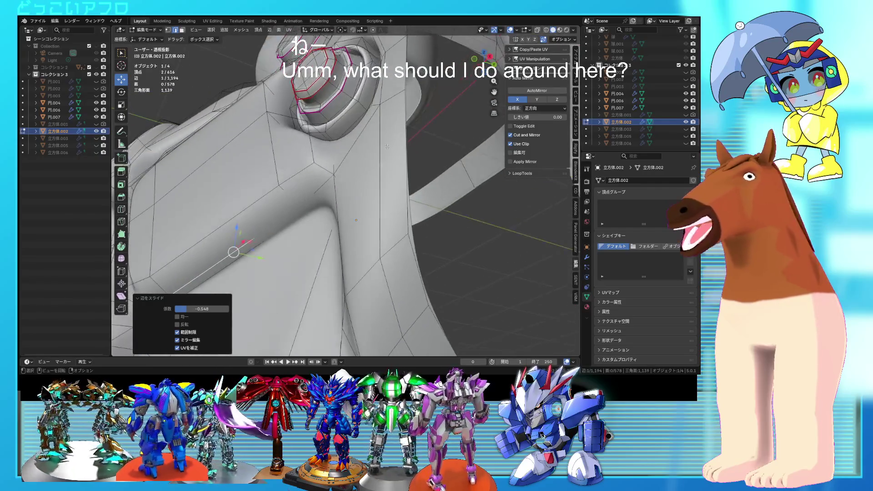
left_click(348, 157)
key("alt+z")
mouse_move(348, 157)
middle_mouse_down()
mouse_move(304, 162)
mouse_move(314, 160)
mouse_move(359, 219)
mouse_move(410, 246)
mouse_move(447, 252)
middle_mouse_up()
key("g")
left_click(324, 170)
- Leave Edit Mode and orbit to view the whole chest armor from an oblique side
key("Tab")
key("alt+z")
scroll(448, 252, "down", 2)
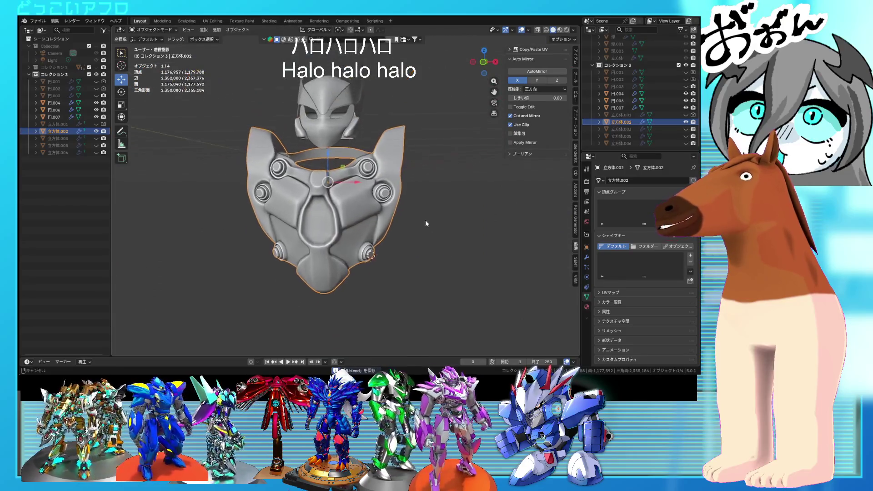
mouse_move(424, 221)
middle_mouse_down()
mouse_move(435, 231)
mouse_move(408, 210)
middle_mouse_up()
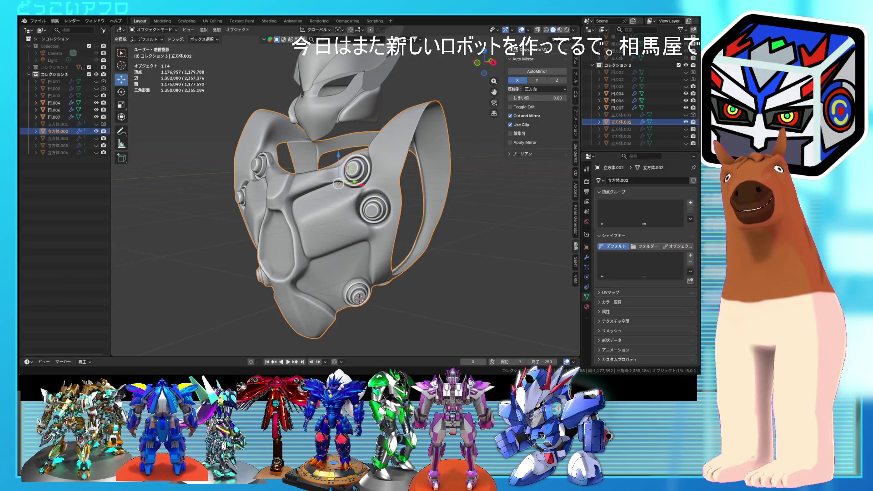
scroll(431, 166, "up", 3)
scroll(431, 165, "up", 3)
mouse_move(431, 166)
middle_mouse_down()
mouse_move(363, 189)
mouse_move(359, 175)
middle_mouse_up()
- Re-enter Edit Mode on 立方体.002 and save 8.blend
key("Tab")
scroll(359, 175, "up", 2)
scroll(359, 174, "up", 2)
key("ctrl+s")
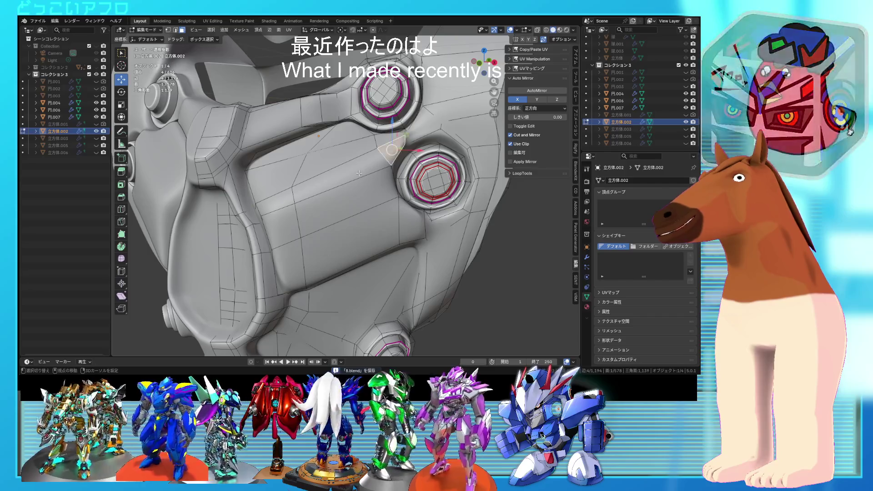
- Add the adjacent long face strip beside the bolt studs and move it into a new position
left_click(309, 191, "shift")
mouse_move(415, 186)
middle_mouse_down()
mouse_move(385, 209)
mouse_move(366, 177)
middle_mouse_up()
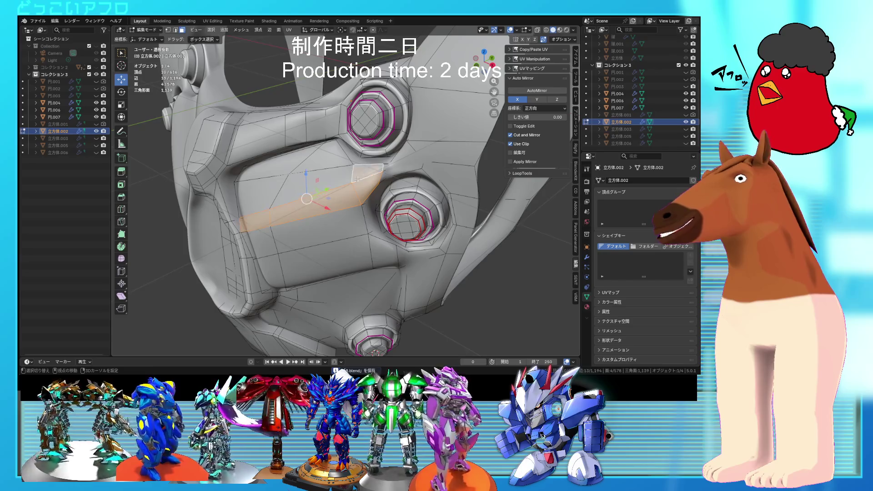
middle_click_drag(314, 210, 302, 202)
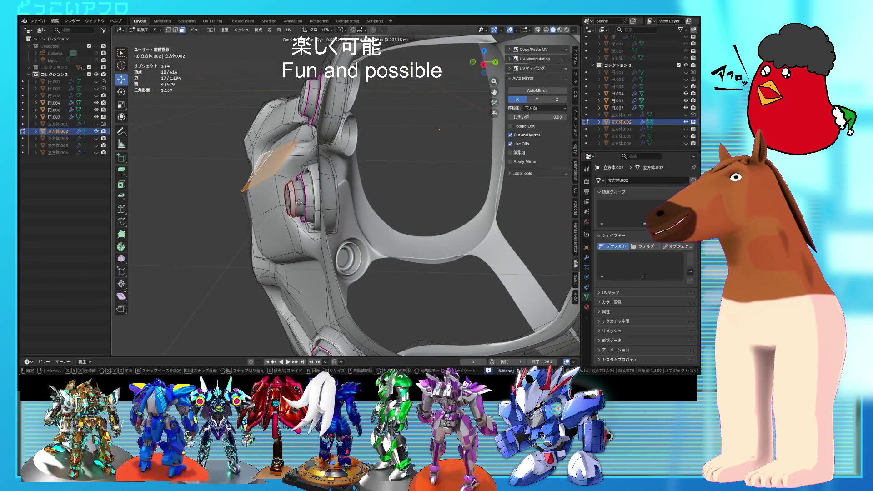
left_click(299, 203)
scroll(346, 181, "up", 3)
mouse_move(346, 182)
middle_mouse_down()
mouse_move(384, 155)
mouse_move(373, 135)
mouse_move(344, 181)
mouse_move(337, 169)
middle_mouse_up()
left_click(377, 162)
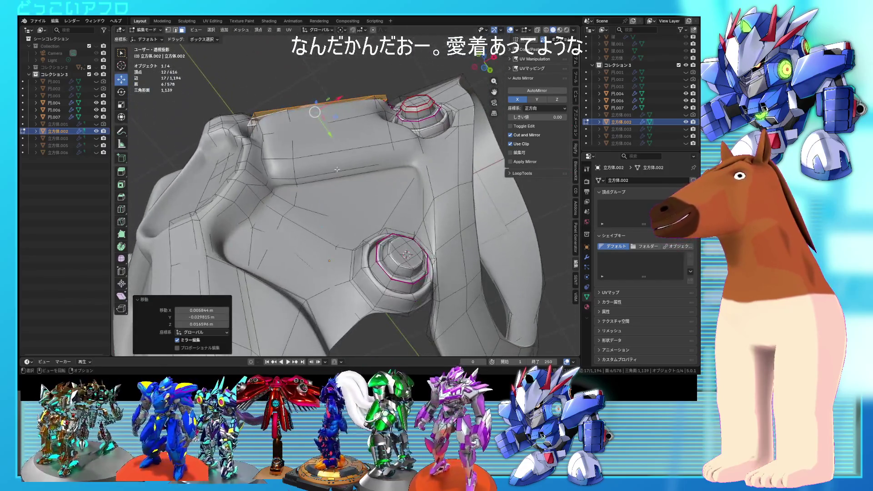
left_click(379, 191)
mouse_move(379, 191)
middle_mouse_down()
mouse_move(324, 195)
mouse_move(291, 172)
middle_mouse_up()
- Select groove vertices on the plate border and slide them along their edges
key("alt+a")
left_click(284, 145)
key("g")
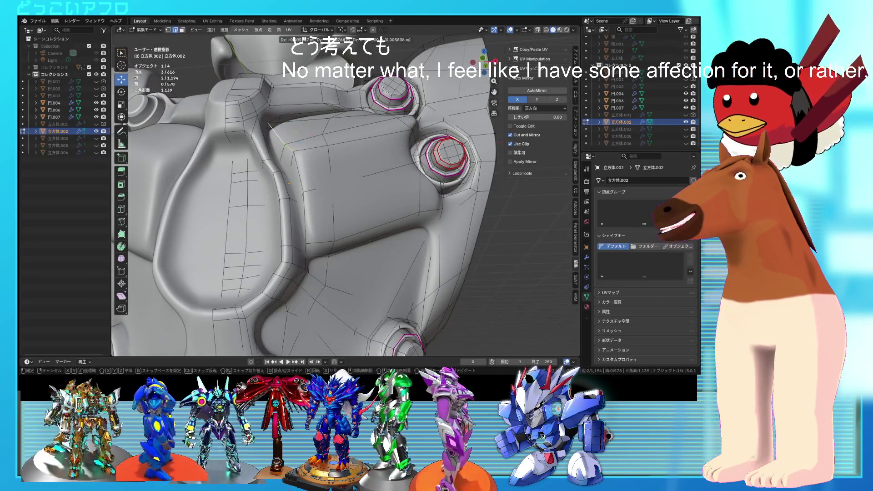
left_click(284, 146)
left_click(291, 152)
key("g")
key("g")
left_click(293, 168)
- Edge-slide more groove vertices along the plate edge by -0.284
mouse_move(293, 169)
middle_mouse_down()
mouse_move(334, 205)
mouse_move(403, 156)
mouse_move(353, 163)
middle_mouse_up()
key("g")
left_click(400, 159)
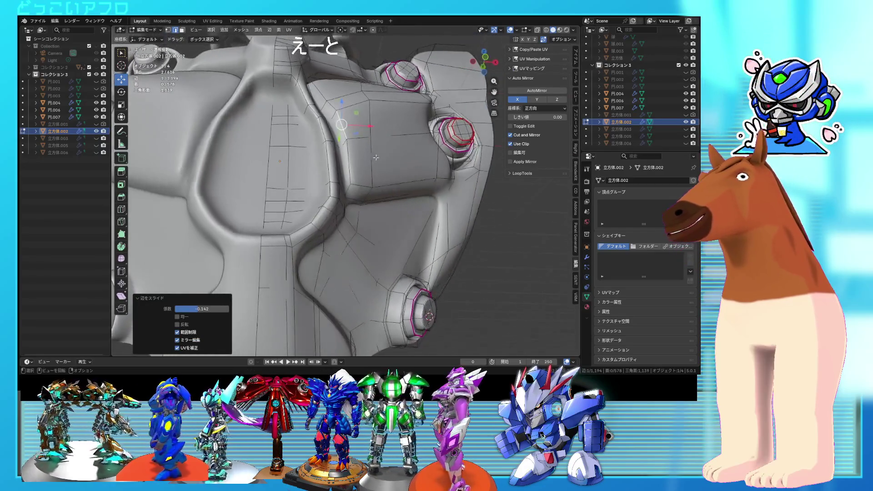
left_click(353, 163, "shift")
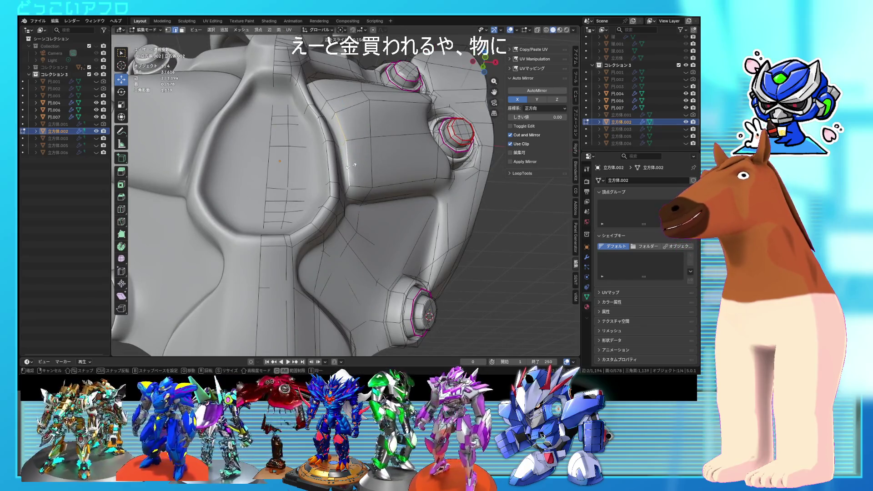
left_click(350, 166)
middle_click_drag(350, 166, 311, 180)
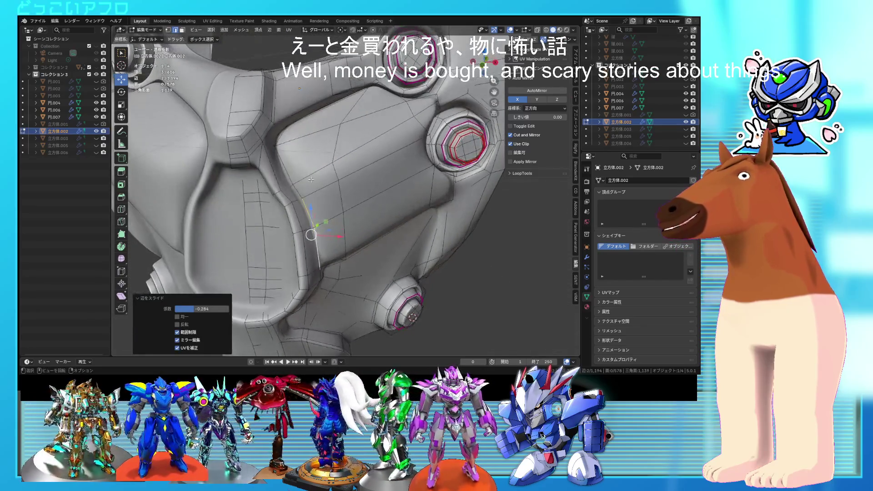
- Slide a single groove vertex by 0.084, then select a shortest edge path along the plate
left_click(345, 123)
middle_click_drag(345, 123, 309, 126)
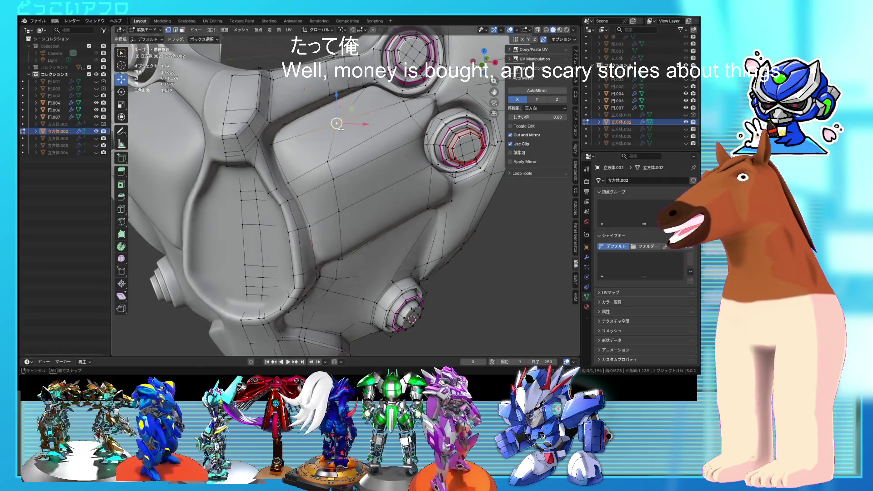
key("g")
key("g")
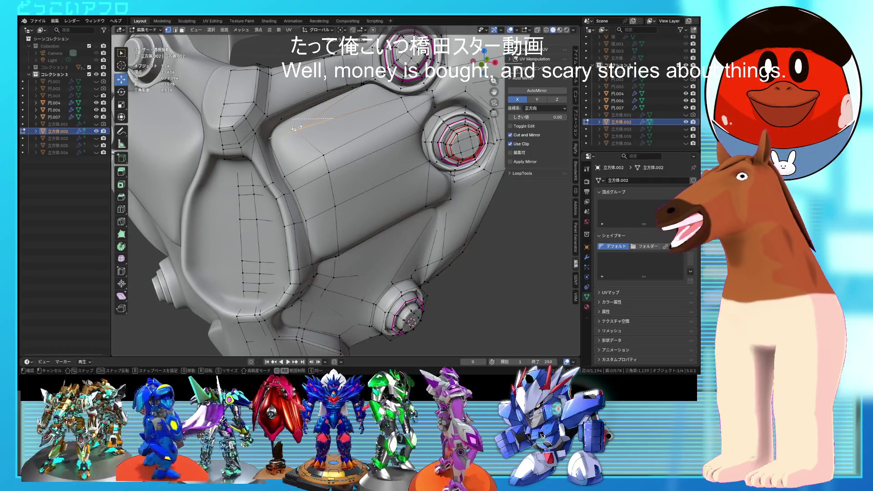
left_click(289, 130)
mouse_move(289, 130)
middle_mouse_down()
mouse_move(337, 171)
mouse_move(359, 168)
middle_mouse_up()
left_click(374, 168, "ctrl")
key("alt+z")
key("alt+z")
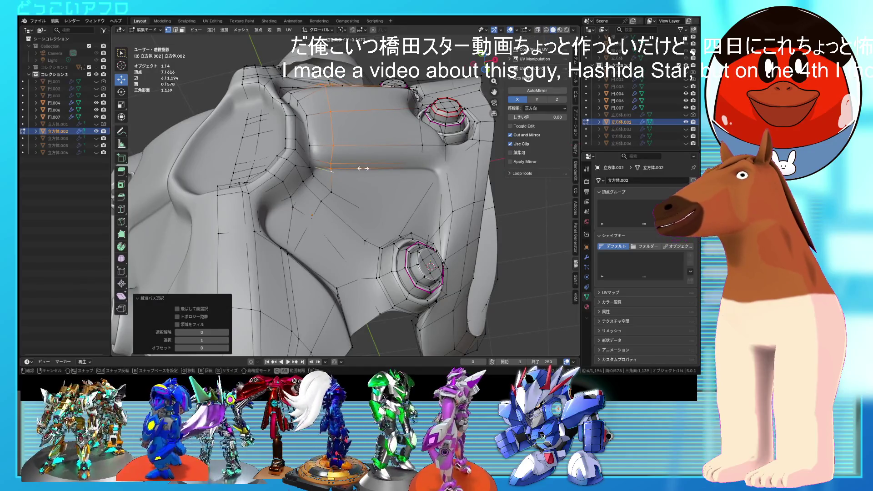
- Slide the selected edge path along the plate toward the raised panel's border
mouse_move(362, 168)
middle_mouse_down()
mouse_move(354, 194)
mouse_move(345, 193)
middle_mouse_up()
left_click(353, 194)
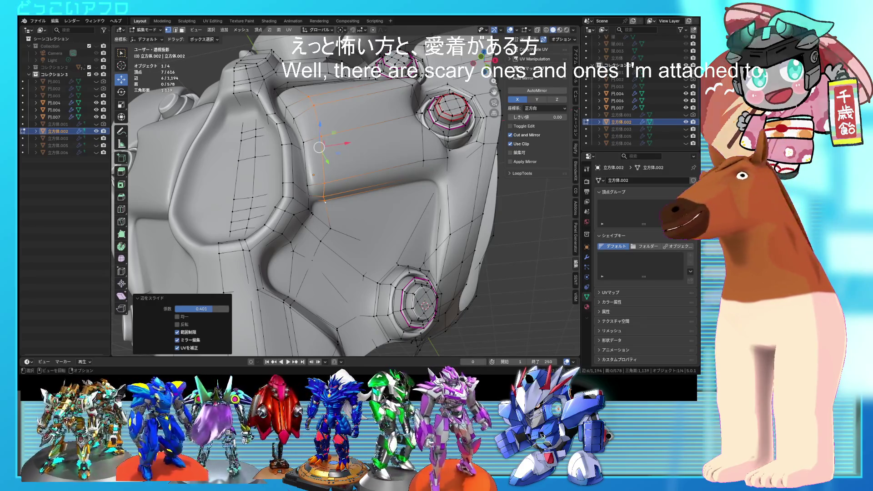
scroll(328, 178, "up", 3)
mouse_move(318, 181)
middle_mouse_down()
mouse_move(328, 177)
mouse_move(342, 202)
middle_mouse_up()
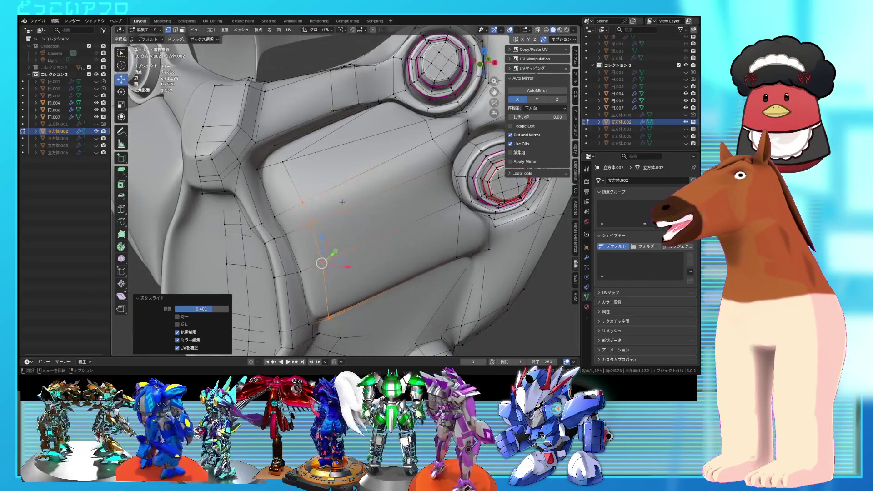
middle_click_drag(288, 164, 330, 245)
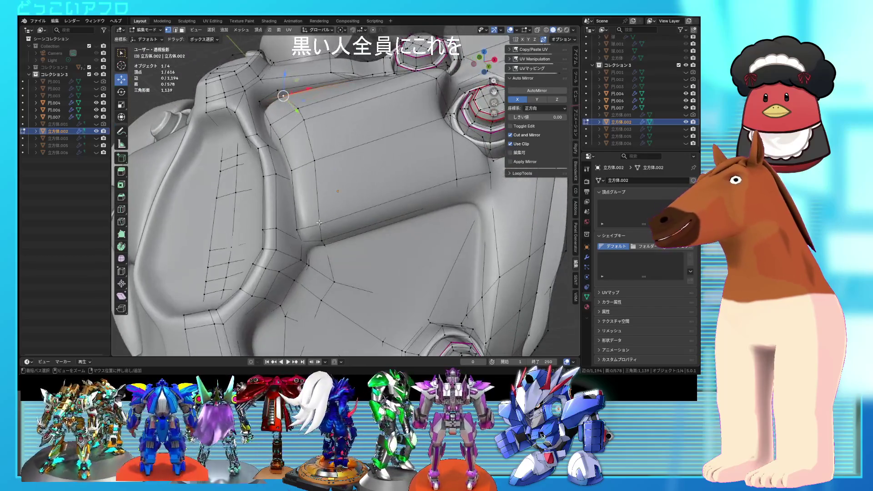
- Select the shortest edge path around the panel, edge-slide it by 0.401, and pick two vertices
left_click(330, 245, "ctrl")
key("alt+z")
key("alt+z")
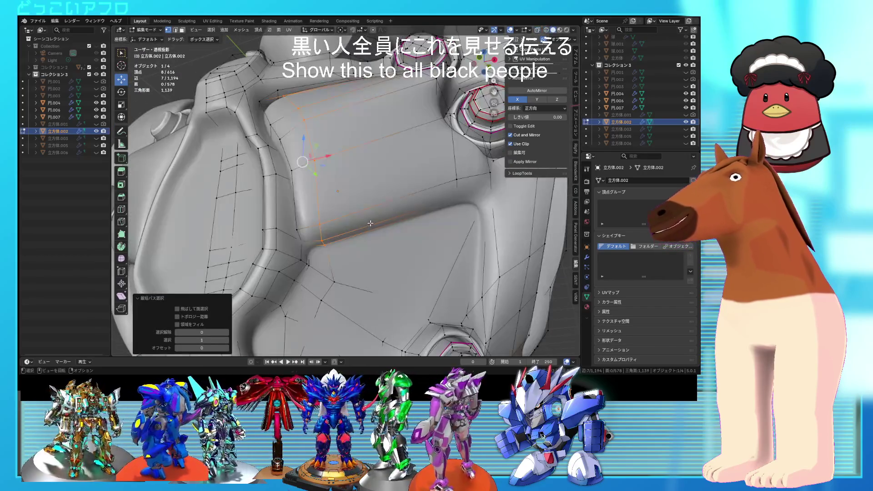
key("g")
key("g")
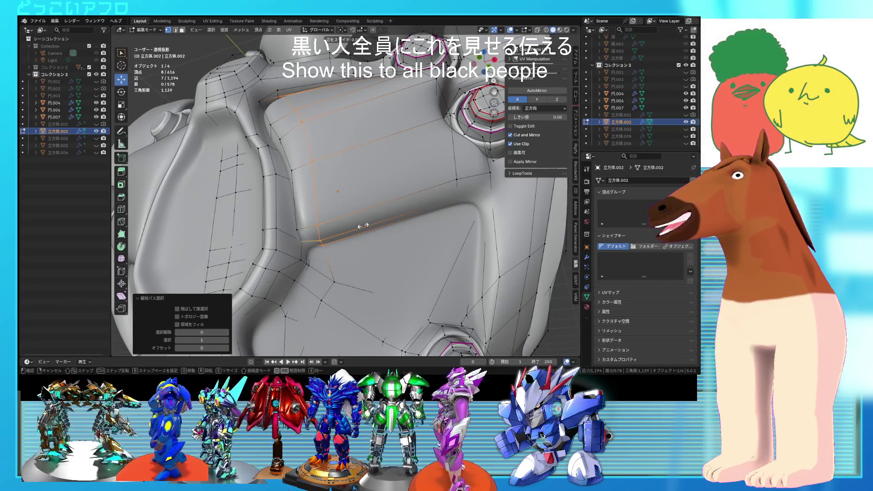
left_click(359, 226)
mouse_move(360, 226)
middle_mouse_down()
mouse_move(289, 175)
mouse_move(324, 137)
middle_mouse_up()
left_click(289, 175)
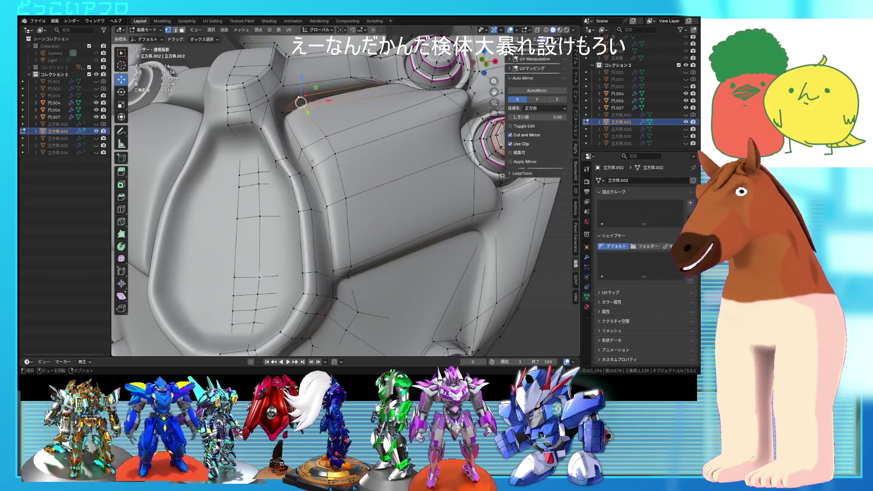
- Connect the two selected vertices with a new edge and return to Object Mode
key("j")
scroll(352, 151, "down", 3)
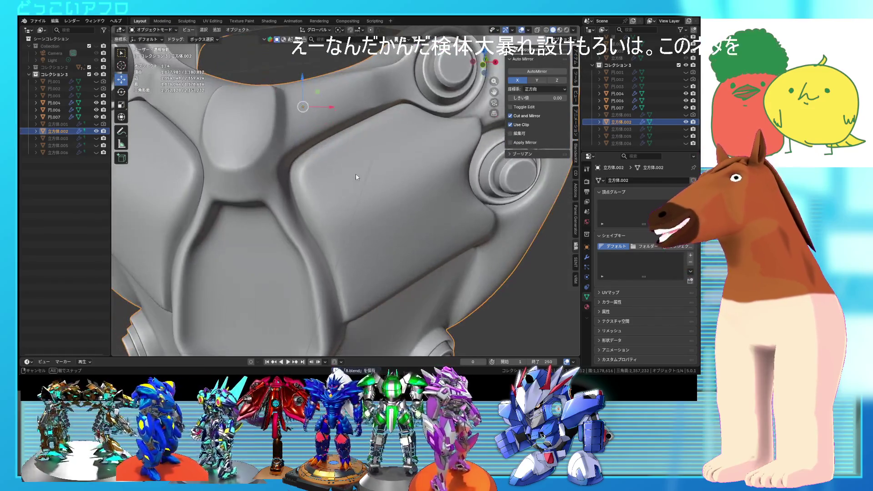
scroll(355, 173, "down", 4)
key("Tab")
- Back in Edit Mode, edge-slide the selected groove edges along the chest surface
mouse_move(371, 169)
middle_mouse_down()
mouse_move(332, 171)
mouse_move(328, 180)
mouse_move(343, 180)
mouse_move(376, 102)
middle_mouse_up()
key("Tab")
scroll(433, 124, "up", 1)
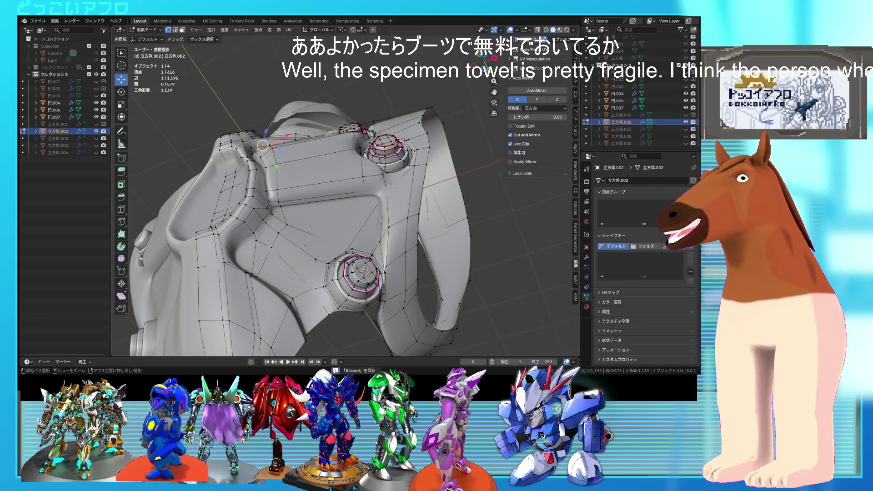
middle_click_drag(433, 124, 388, 174)
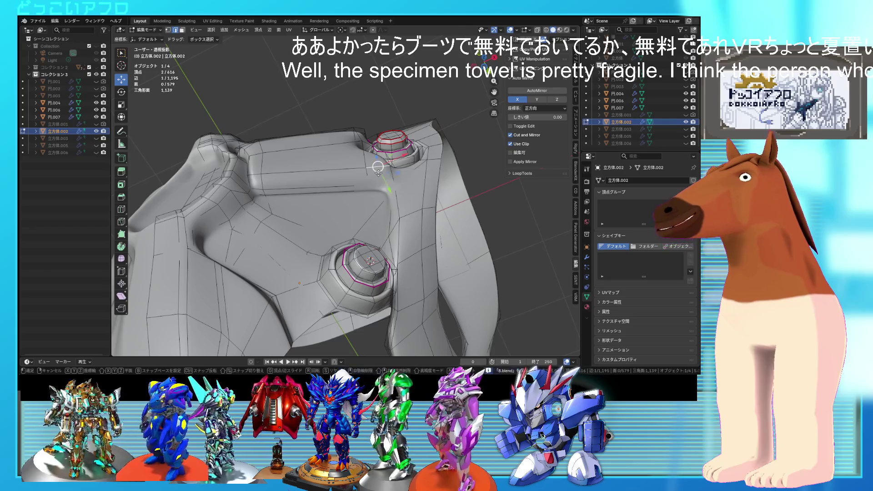
key("g")
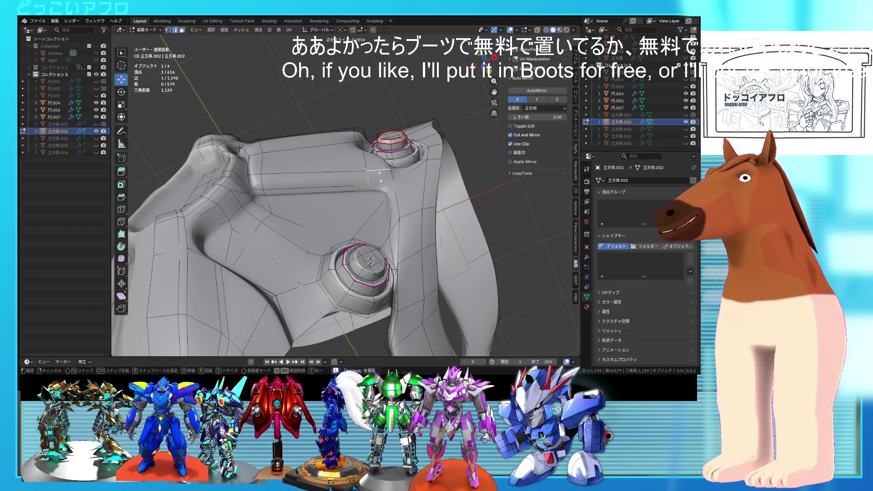
left_click(380, 178)
mouse_move(381, 177)
middle_mouse_down()
mouse_move(313, 210)
mouse_move(265, 261)
middle_mouse_up()
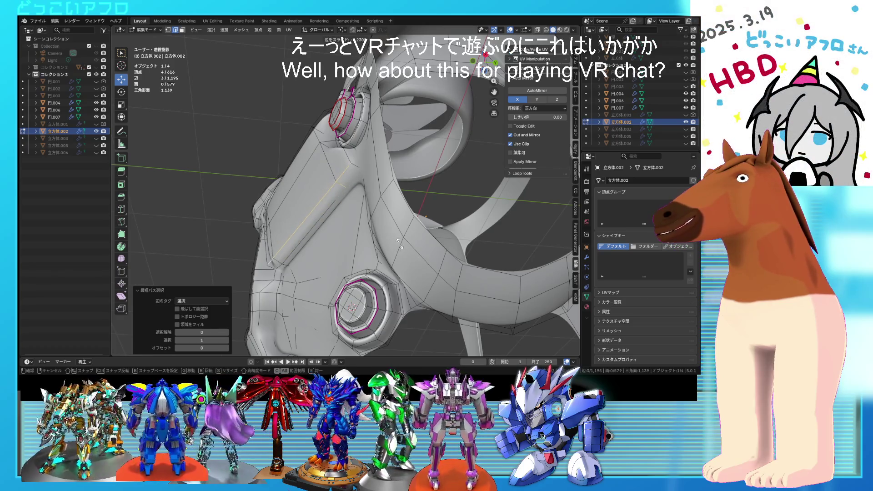
mouse_move(401, 244)
middle_mouse_down()
mouse_move(468, 258)
mouse_move(449, 243)
middle_mouse_up()
key("Tab")
key("Tab")
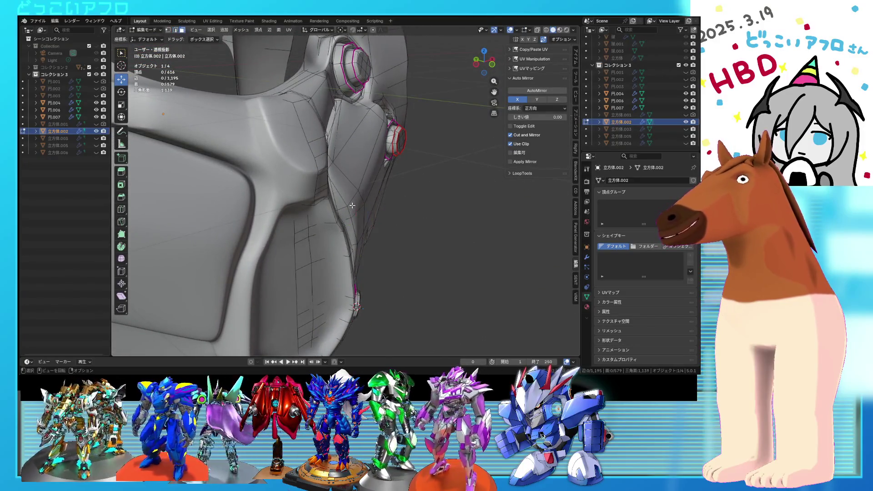
- Finish the pending move, return to Object Mode, and save 8.blend
middle_click_drag(390, 186, 390, 186)
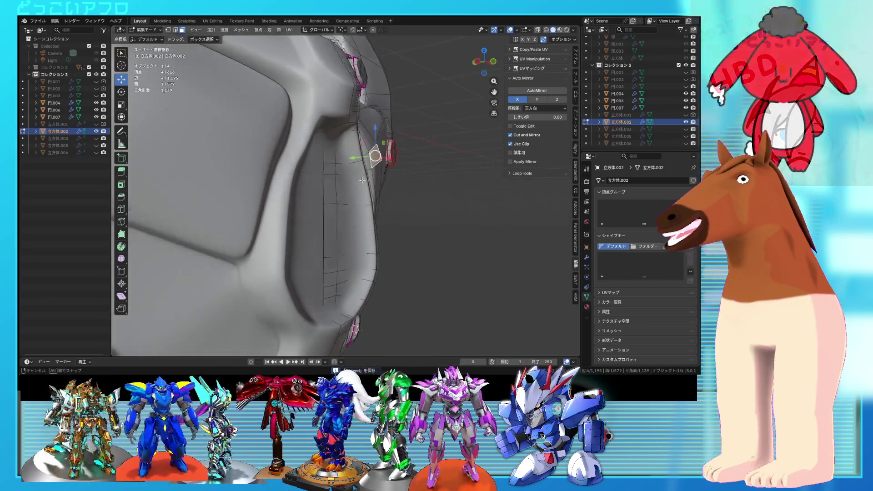
left_click(393, 186)
key("Tab")
mouse_move(393, 187)
middle_mouse_down()
mouse_move(319, 206)
mouse_move(312, 233)
mouse_move(241, 237)
mouse_move(291, 223)
mouse_move(345, 187)
mouse_move(381, 176)
middle_mouse_up()
key("ctrl+s")
- Move an added face strip and slide the groove edges near the bolt
key("Tab")
left_click(345, 187, "ctrl")
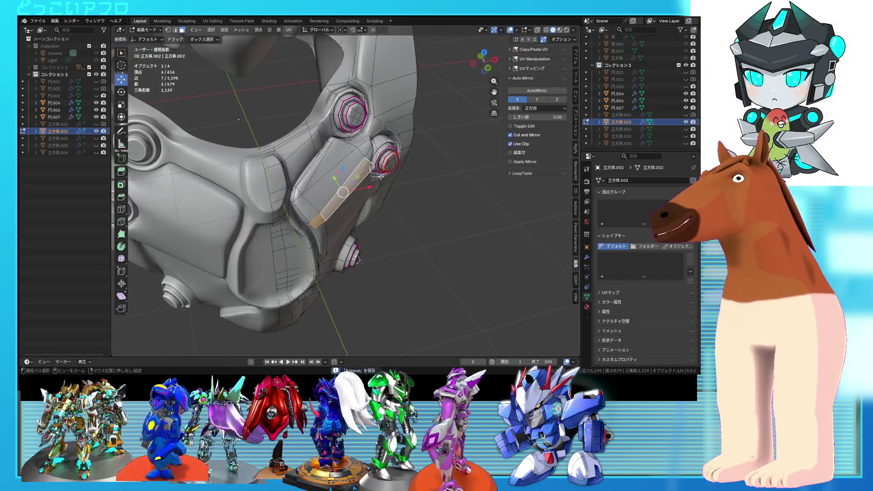
middle_click_drag(350, 209, 349, 250)
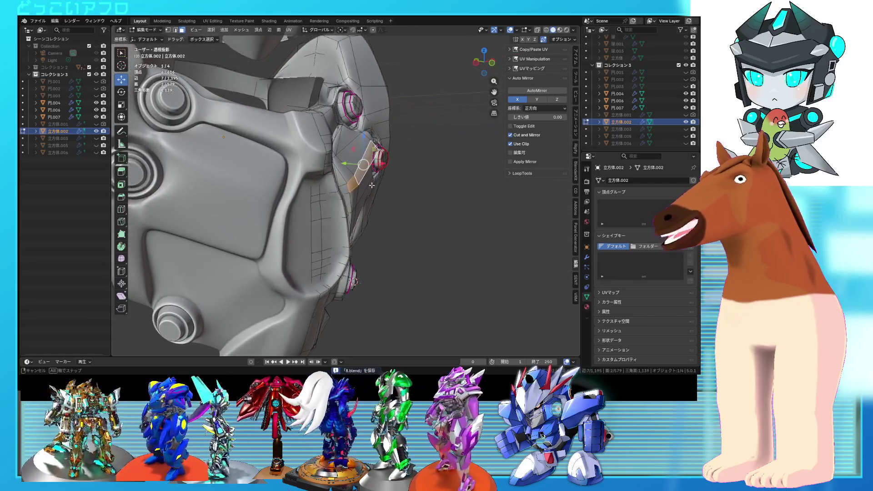
left_click(367, 249)
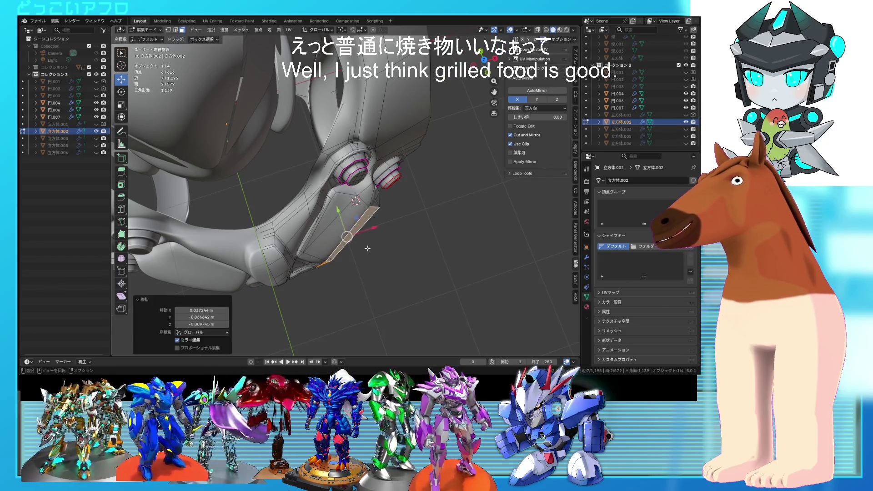
middle_click_drag(368, 249, 299, 174)
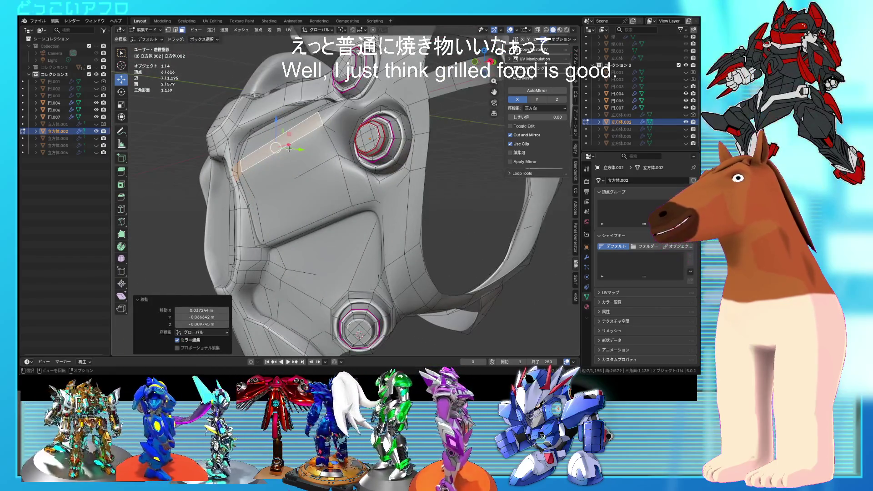
key("2")
left_click(255, 169)
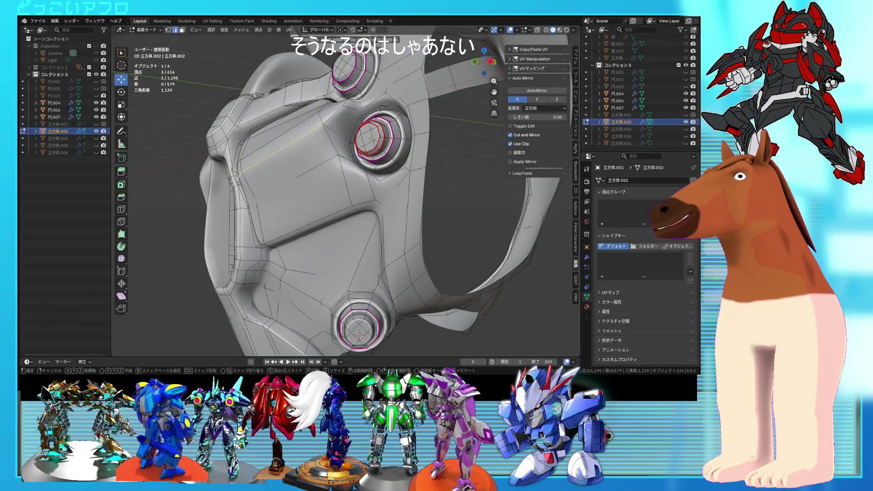
left_click(323, 194)
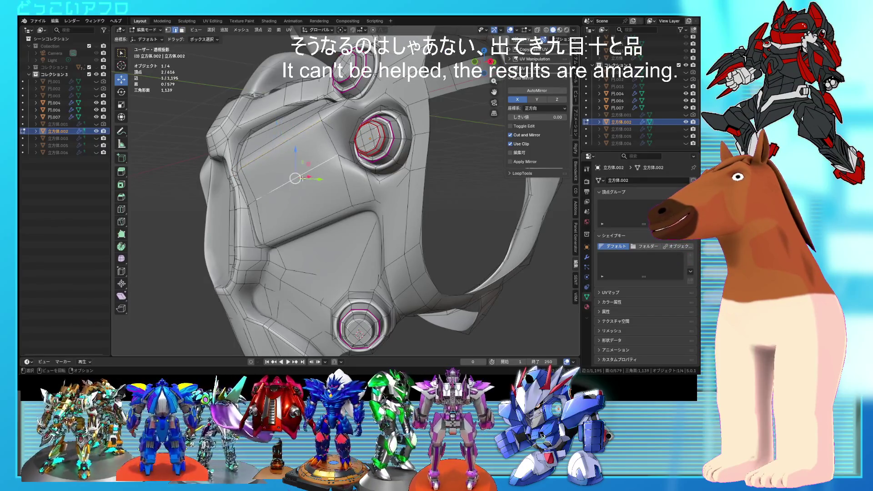
- Move the selected edges by 0.023, -0.028, -0.003 m, save again, and unhide 立方体.003, .005, .006
middle_click_drag(302, 178, 313, 116)
mouse_move(290, 189)
middle_mouse_down()
mouse_move(306, 193)
mouse_move(334, 238)
mouse_move(394, 286)
mouse_move(308, 278)
mouse_move(364, 244)
mouse_move(388, 271)
middle_mouse_up()
left_click(307, 190)
key("Tab")
scroll(335, 238, "down", 8)
scroll(337, 254, "up", 3)
key("ctrl+s")
left_click_drag(686, 133, 688, 145)
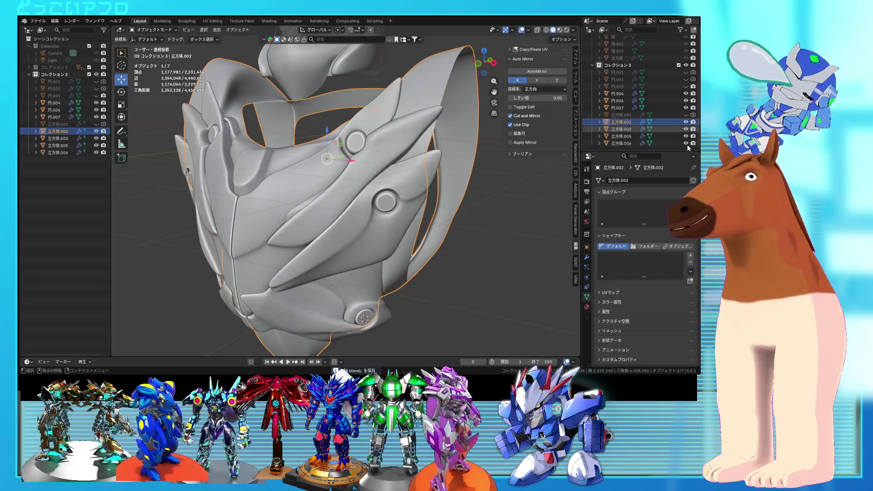
- Select side plate 立方体.005, enter Edit Mode in wireframe view, and cancel an accidental move
scroll(463, 190, "up", 3)
middle_click_drag(434, 192, 429, 214)
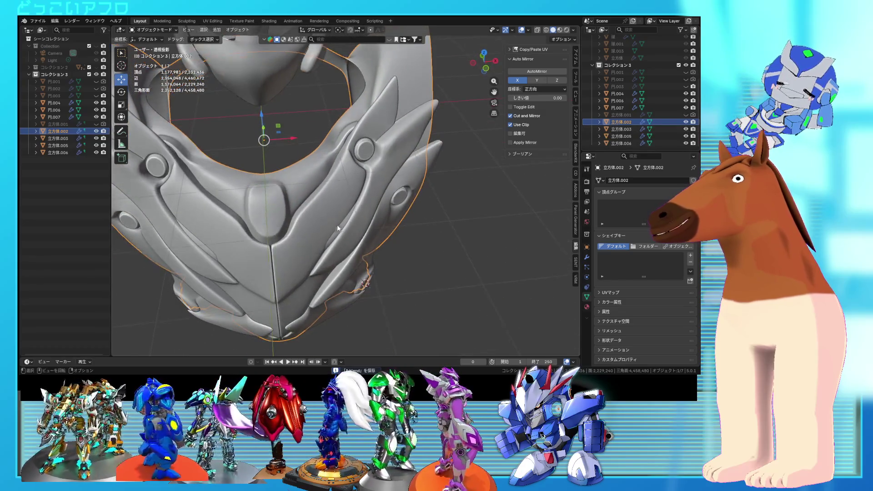
left_click(338, 218)
key("Tab")
mouse_move(338, 216)
middle_mouse_down()
mouse_move(341, 202)
mouse_move(336, 219)
mouse_move(328, 214)
mouse_move(317, 231)
mouse_move(299, 230)
mouse_move(289, 200)
middle_mouse_up()
key("shift+z")
key("a")
key("g")
right_click(287, 188)
- Select the first vertices of the groove strip along the side plate
left_click(289, 200)
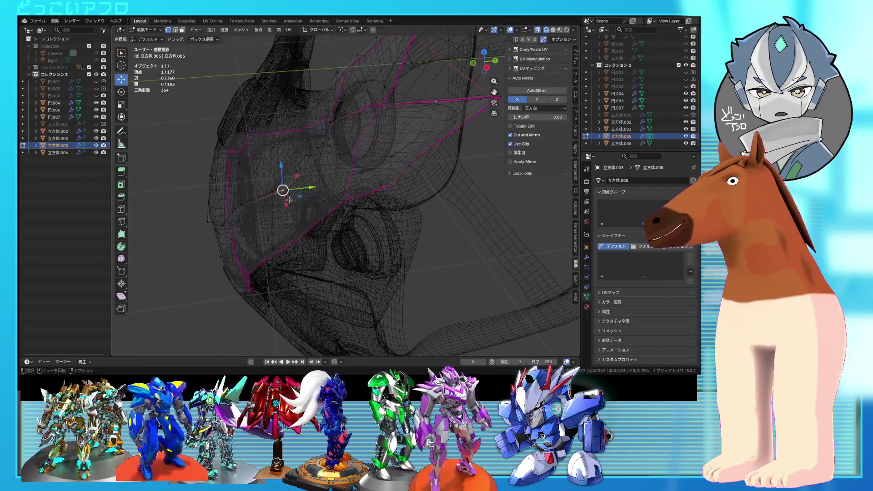
left_click_drag(289, 205, 289, 206)
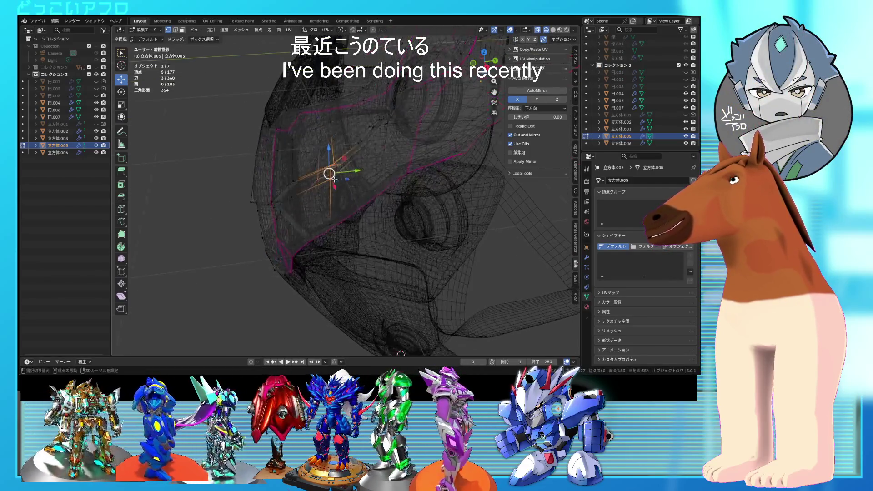
key("alt+z")
middle_click_drag(289, 206, 307, 227)
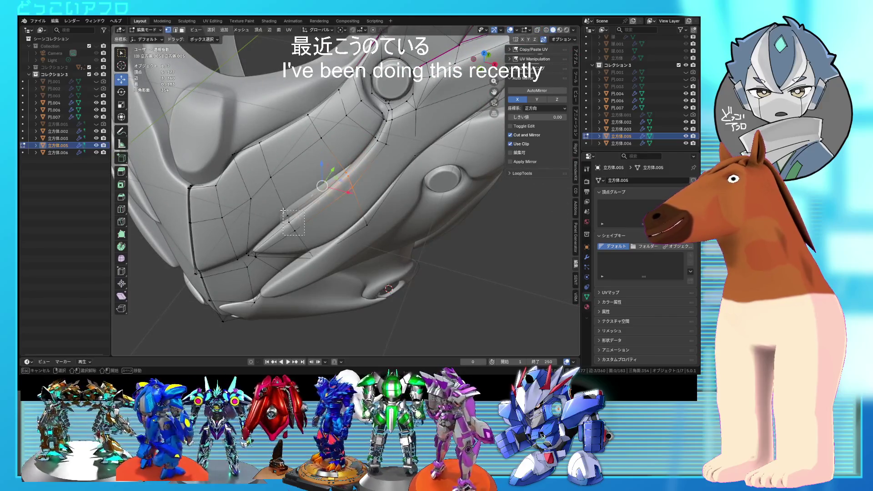
left_click_drag(283, 210, 283, 210)
key("alt+z")
middle_click_drag(283, 211, 325, 222)
left_click(324, 223, "ctrl")
mouse_move(324, 223)
middle_mouse_down()
mouse_move(289, 208)
mouse_move(292, 220)
mouse_move(263, 260)
middle_mouse_up()
- Extend the selection to the remaining strip vertices at the left end
key("alt+z")
key("alt+z")
left_click_drag(264, 260, 232, 235)
mouse_move(232, 235)
middle_mouse_down()
mouse_move(246, 271)
mouse_move(238, 282)
mouse_move(295, 261)
middle_mouse_up()
key("alt+z")
key("alt+z")
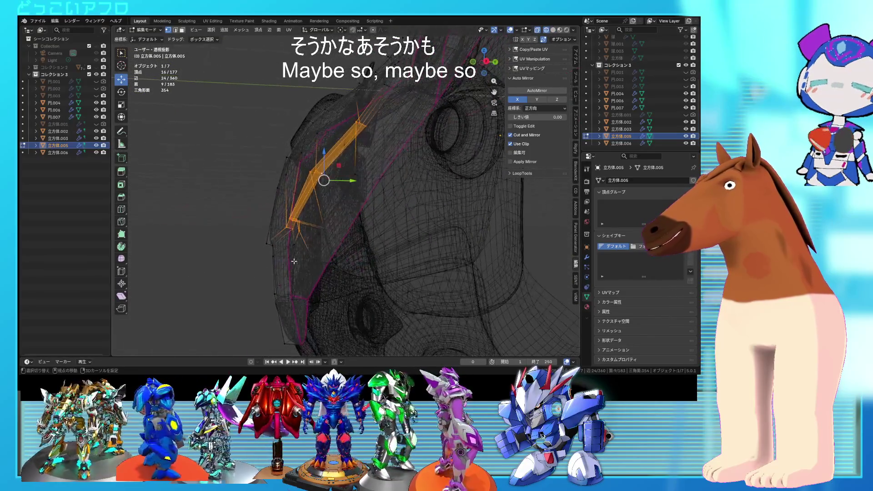
left_click_drag(255, 239, 276, 257)
key("alt+z")
mouse_move(275, 257)
middle_mouse_down()
mouse_move(349, 173)
mouse_move(324, 204)
middle_mouse_up()
- Shift the strip -0.0457 m along Y, then unhide the other armor parts in Object Mode
left_click_drag(324, 204, 321, 199)
middle_click_drag(322, 199, 387, 244)
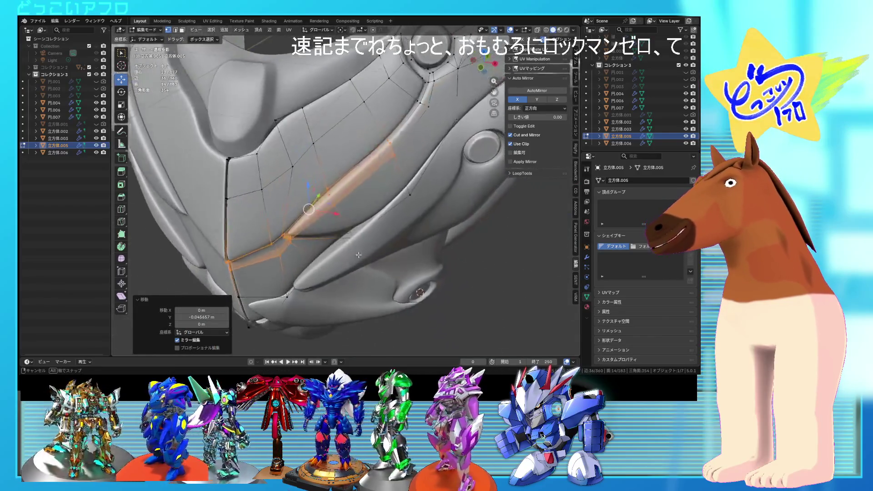
key("alt+z")
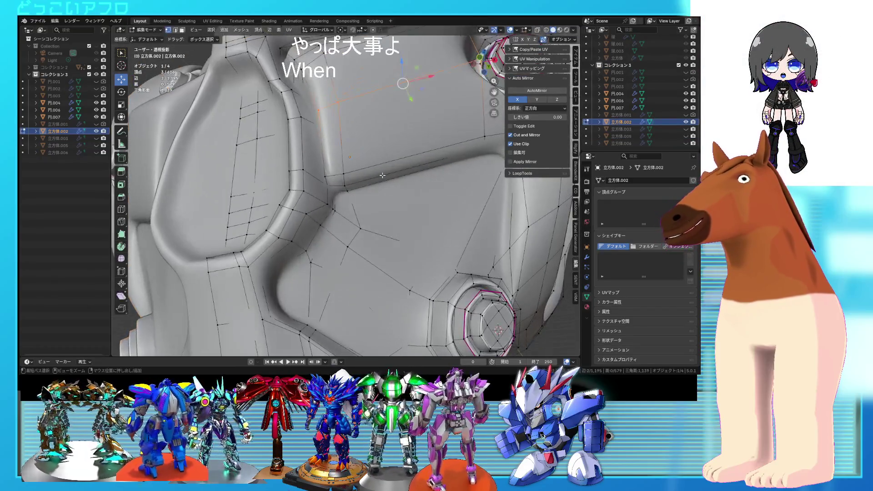
mouse_move(350, 172)
middle_mouse_down()
mouse_move(355, 208)
mouse_move(364, 191)
middle_mouse_up()
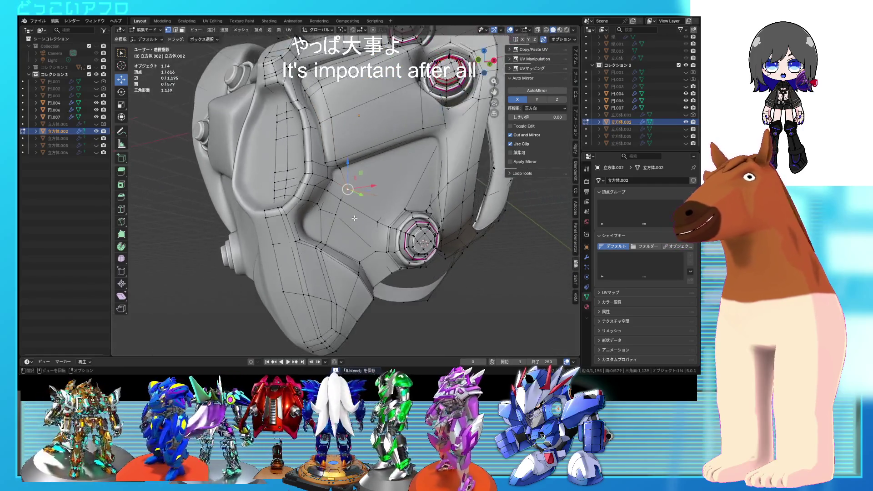
scroll(364, 191, "down", 4)
key("Tab")
left_click_drag(686, 129, 686, 143)
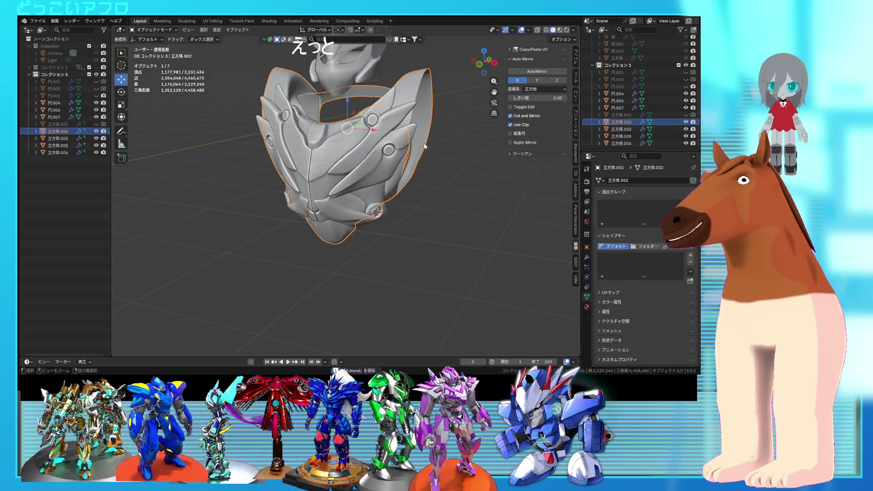
- Select the whole lower plate 立方体.006 mesh and rotate it by 14°
middle_click_drag(394, 197, 367, 210)
key("Tab")
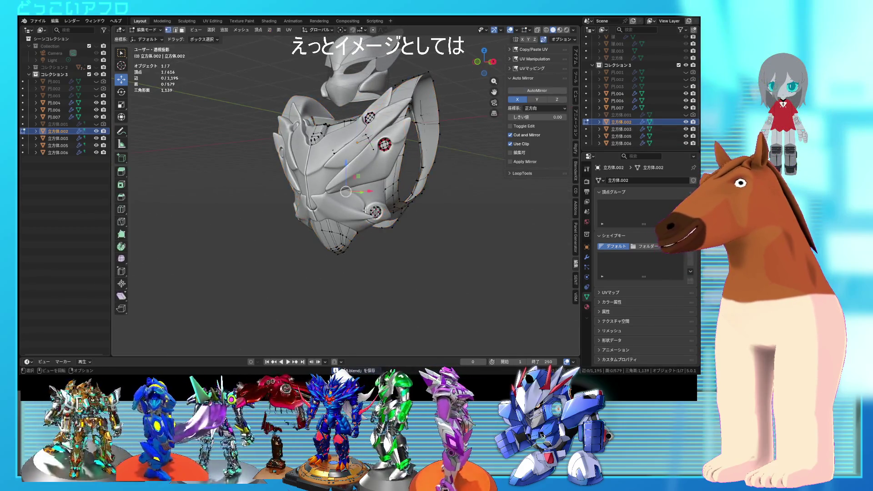
key("Tab")
left_click(353, 202)
key("Tab")
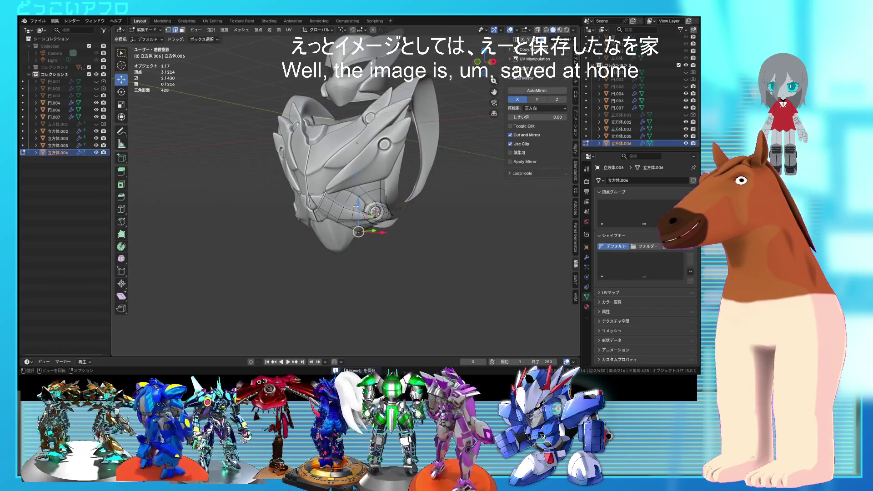
key("ctrl+l")
middle_click_drag(356, 204, 390, 241)
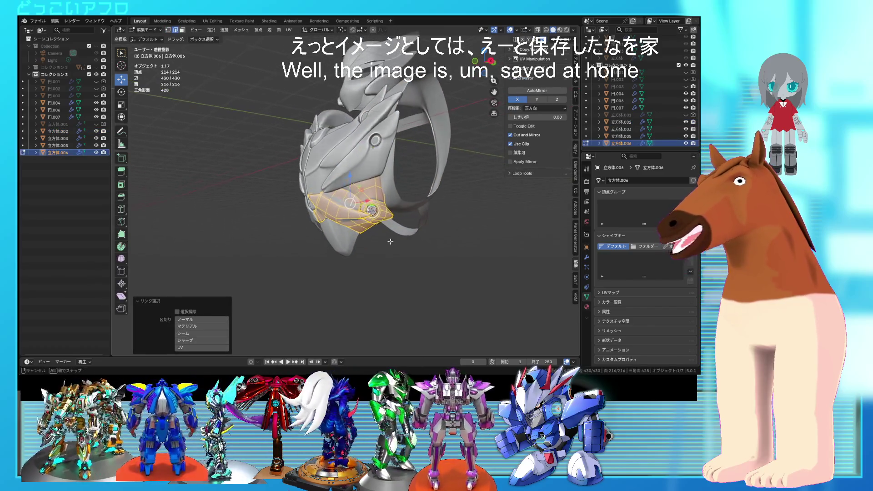
right_click(403, 236)
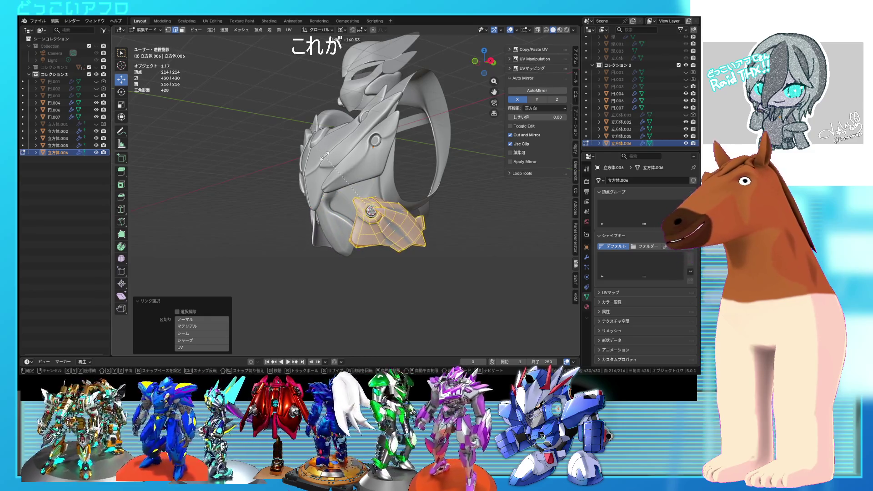
middle_click_drag(327, 159, 336, 167)
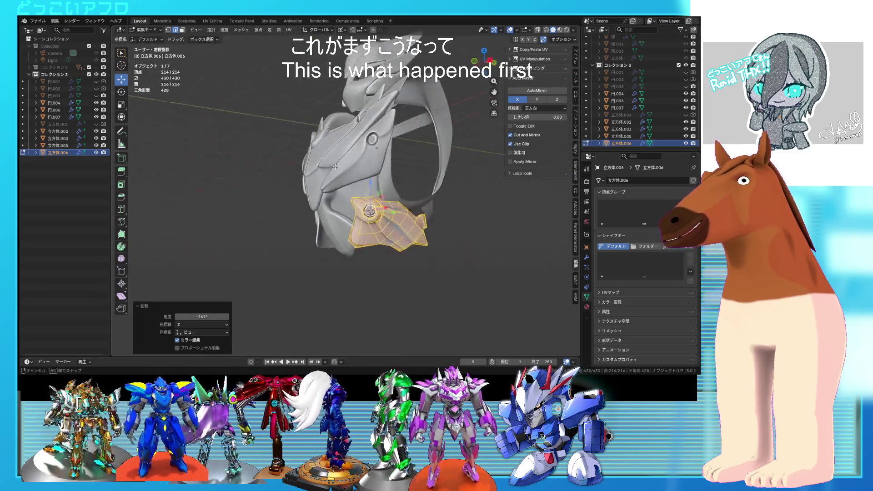
middle_click_drag(388, 205, 389, 181)
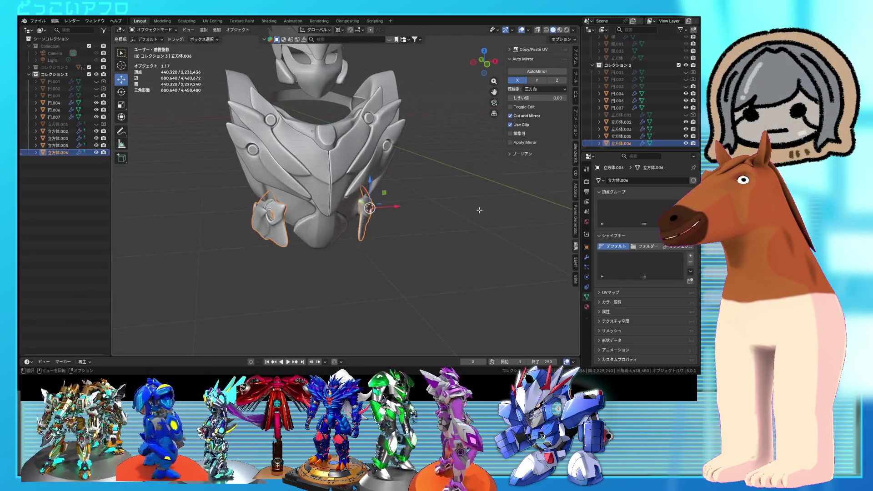
left_click(443, 242)
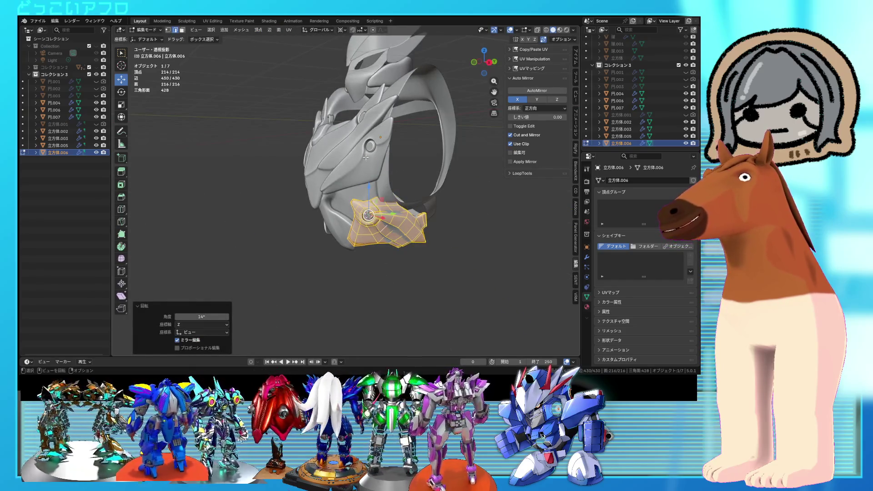
- Swing upper side plate 立方体.003 outward, rotating 10.9° and trackball-tilting -8.59°
left_click(366, 157)
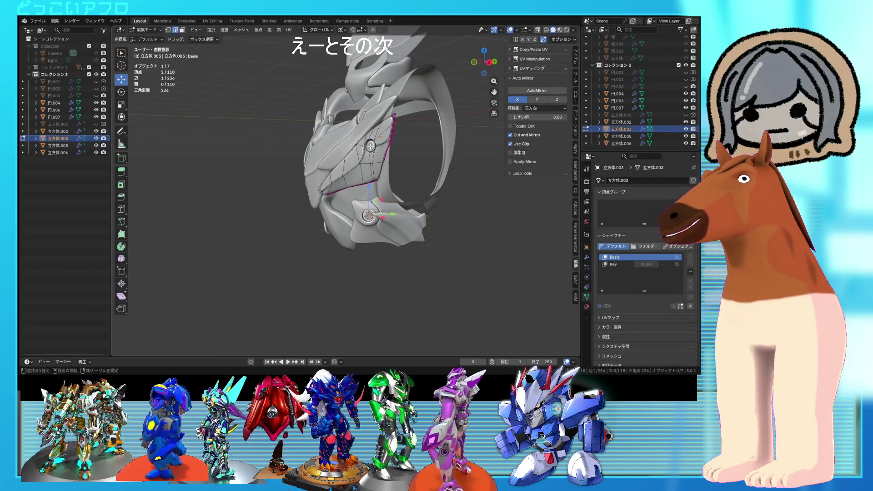
key("a")
key("s")
right_click(384, 156)
middle_click_drag(384, 156, 421, 180)
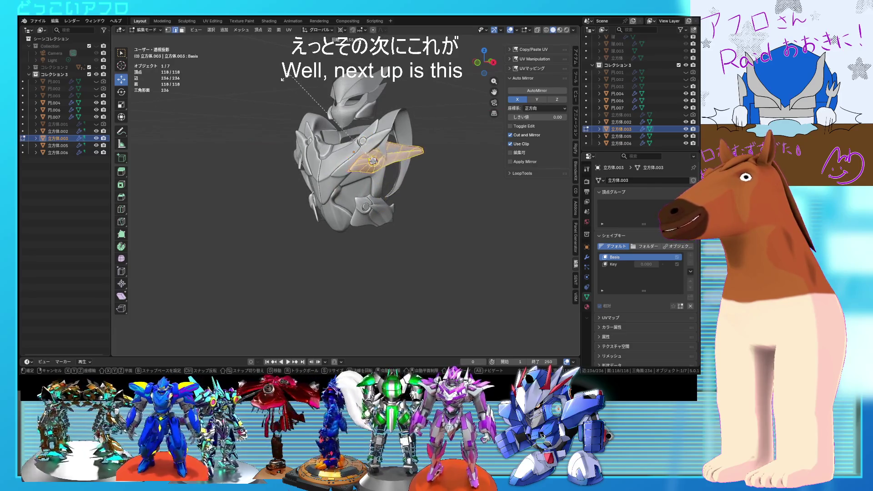
left_click(287, 115)
right_click(287, 114)
key("ctrl+z")
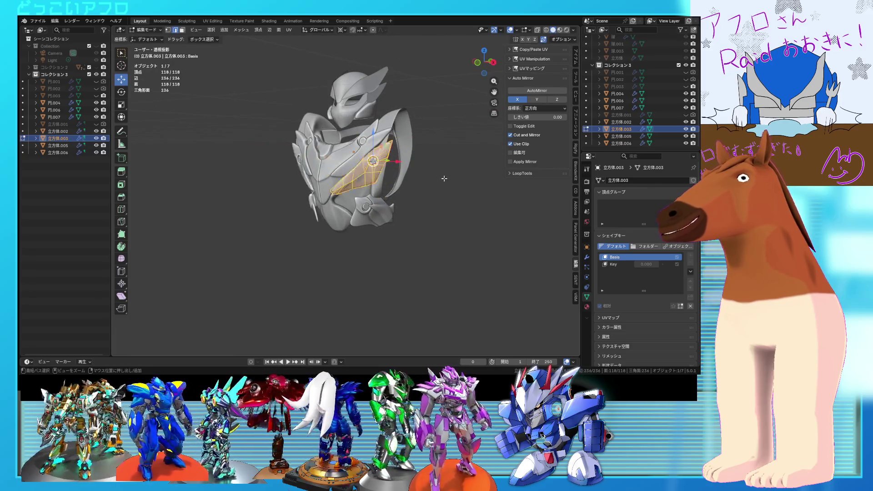
middle_click_drag(430, 192, 433, 197)
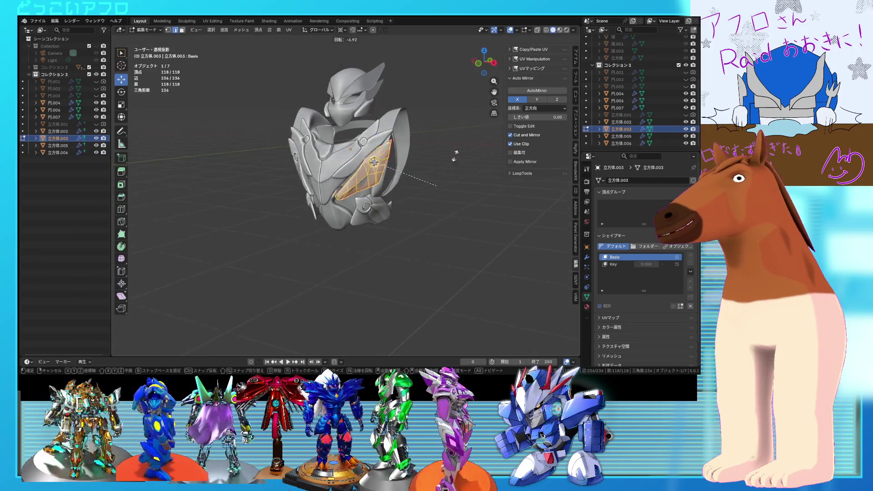
key("Return")
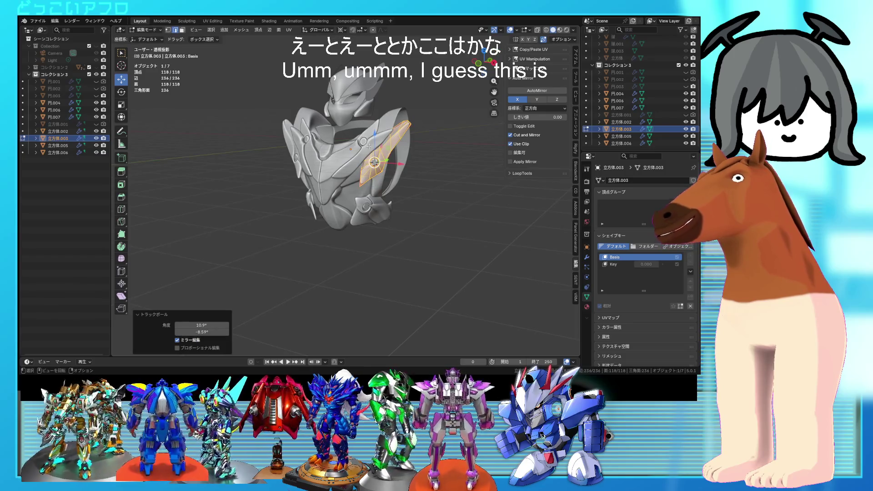
key("Tab")
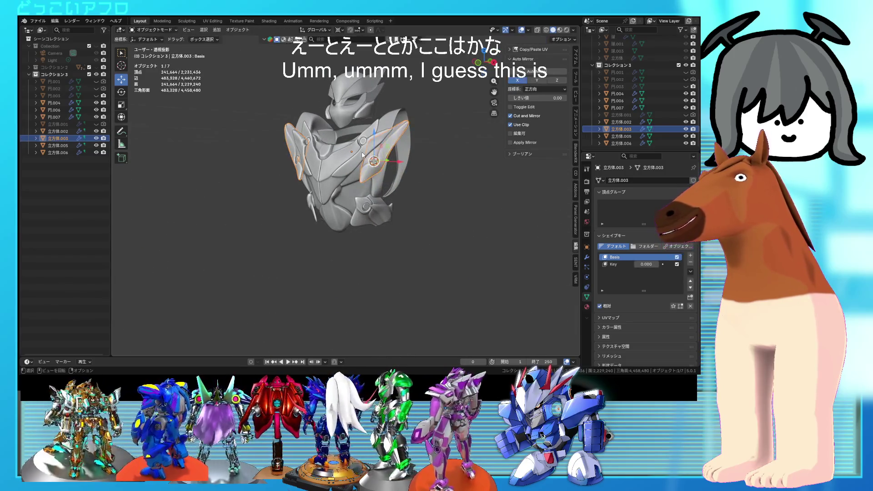
- Rotate the side plate 立方体.005's mesh so its wing piece points upward, then return to Object Mode
left_click(362, 155)
key("Tab")
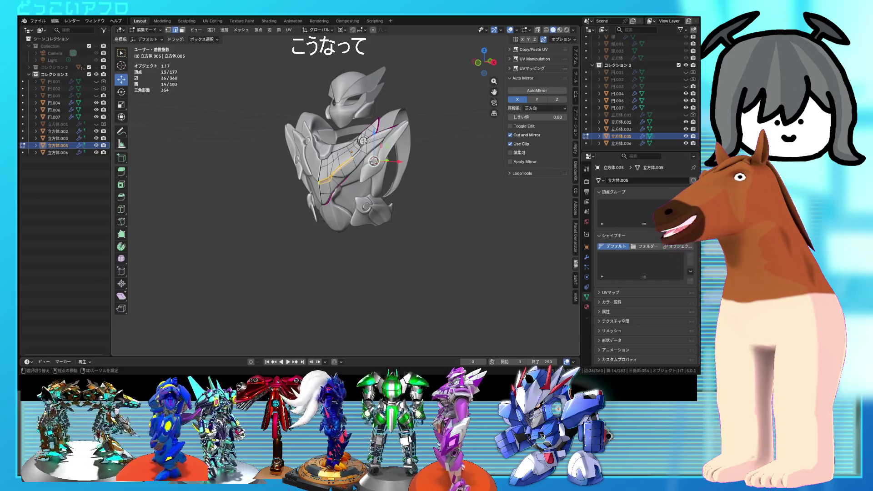
key("a")
middle_click_drag(372, 150, 359, 157)
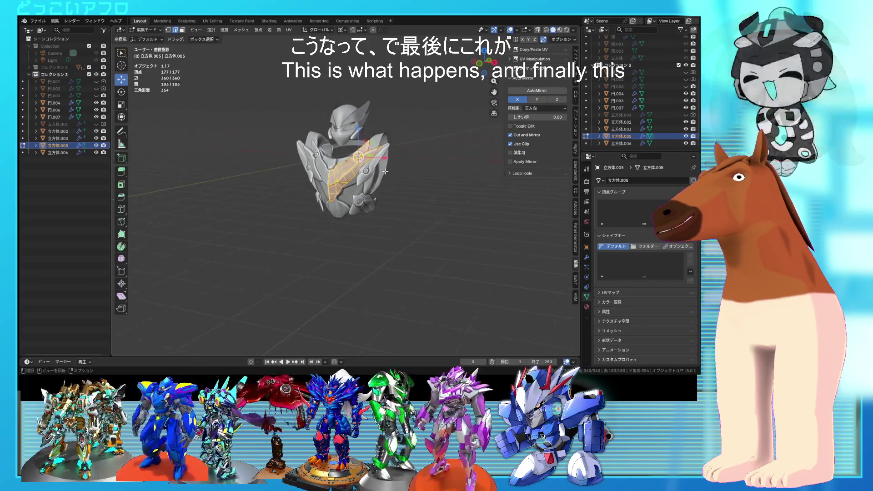
key("r")
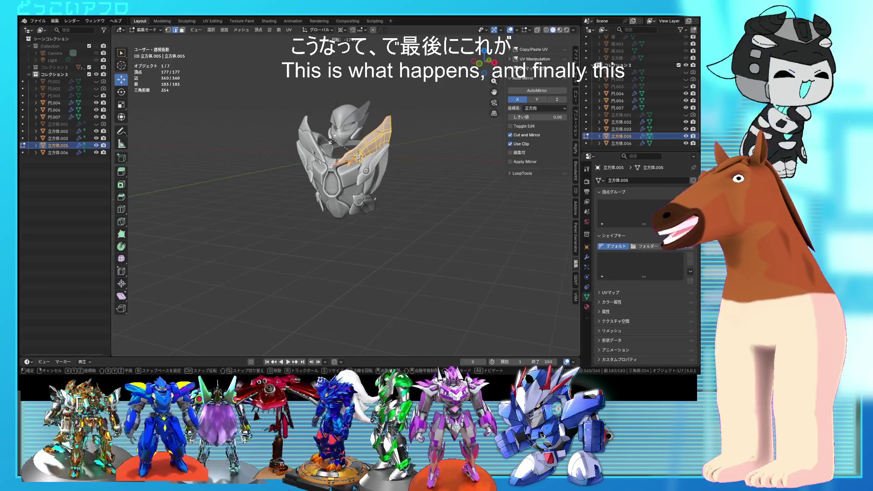
left_click(346, 142)
mouse_move(346, 142)
middle_mouse_down()
mouse_move(427, 177)
mouse_move(396, 175)
mouse_move(415, 177)
middle_mouse_up()
key("Tab")
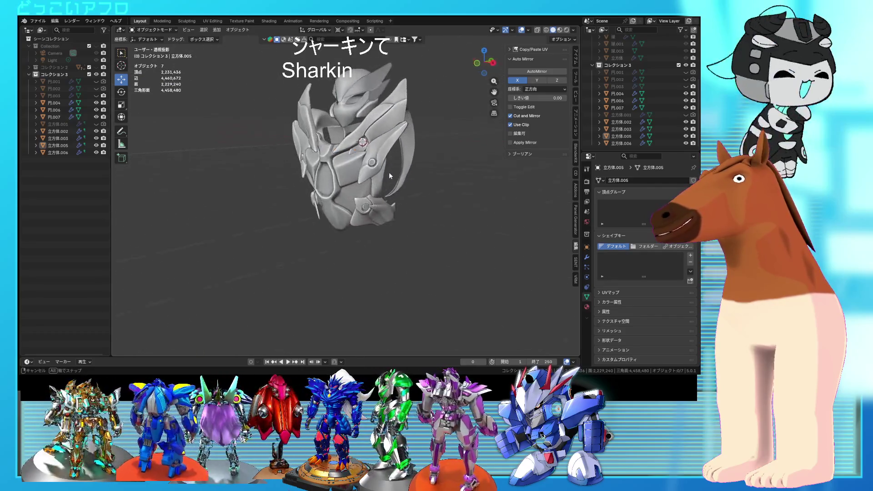
middle_click_drag(415, 176, 385, 176)
- Rotate the upper side plate 立方体.003 outward, return to Object Mode and clear the selection
left_click(376, 167)
key("Tab")
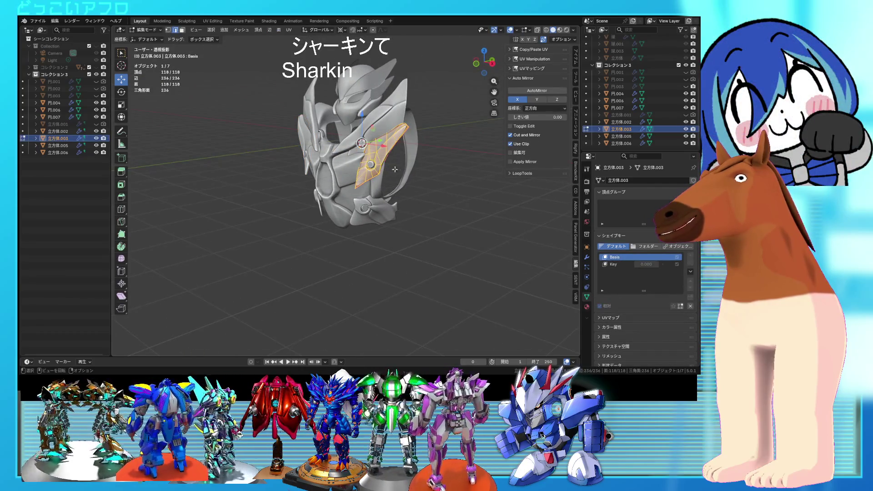
mouse_move(371, 165)
middle_mouse_down()
mouse_move(455, 183)
mouse_move(373, 173)
middle_mouse_up()
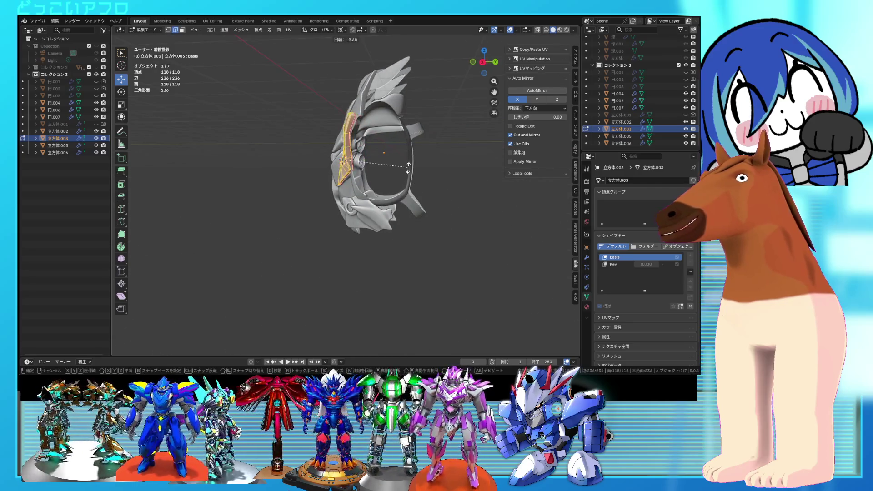
left_click(405, 164)
middle_click_drag(406, 165, 484, 187)
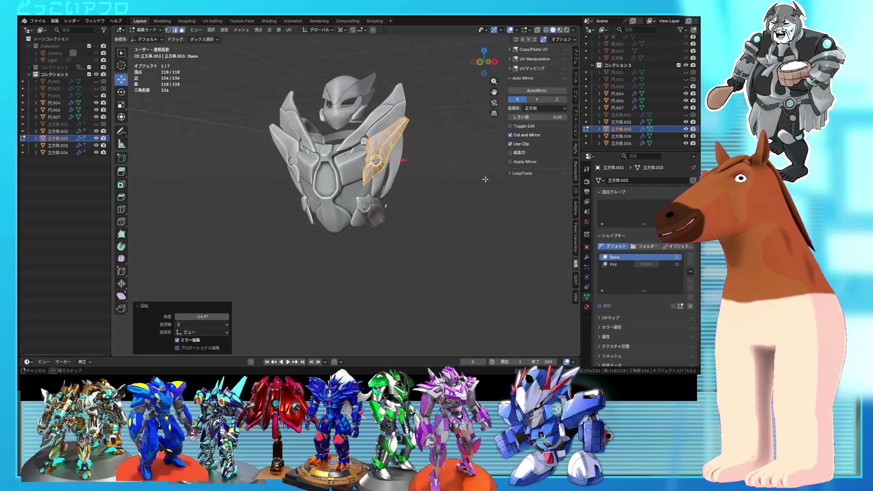
mouse_move(462, 185)
middle_mouse_down()
mouse_move(476, 201)
mouse_move(468, 179)
middle_mouse_up()
key("Tab")
left_click(466, 184)
- Orbit and zoom around the armor to review the opened plates, then select 立方体.005
scroll(473, 197, "up", 2)
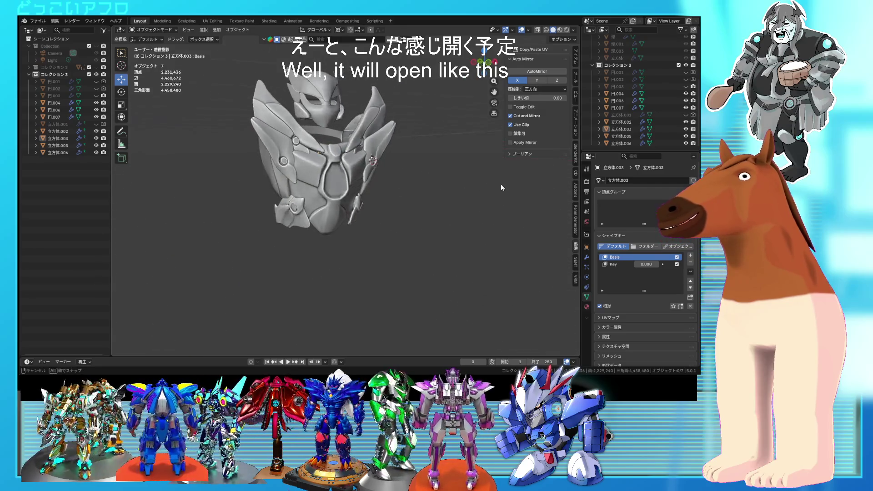
scroll(468, 189, "up", 2)
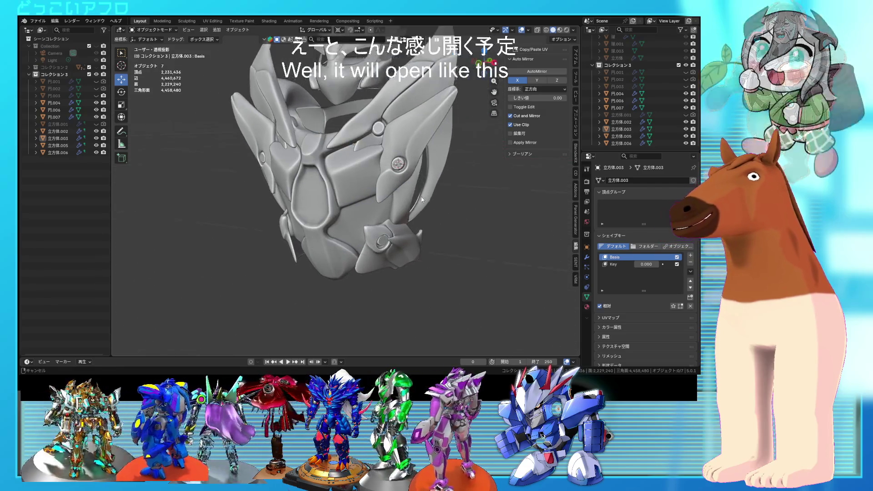
mouse_move(467, 189)
middle_mouse_down()
mouse_move(487, 204)
mouse_move(432, 188)
mouse_move(444, 203)
middle_mouse_up()
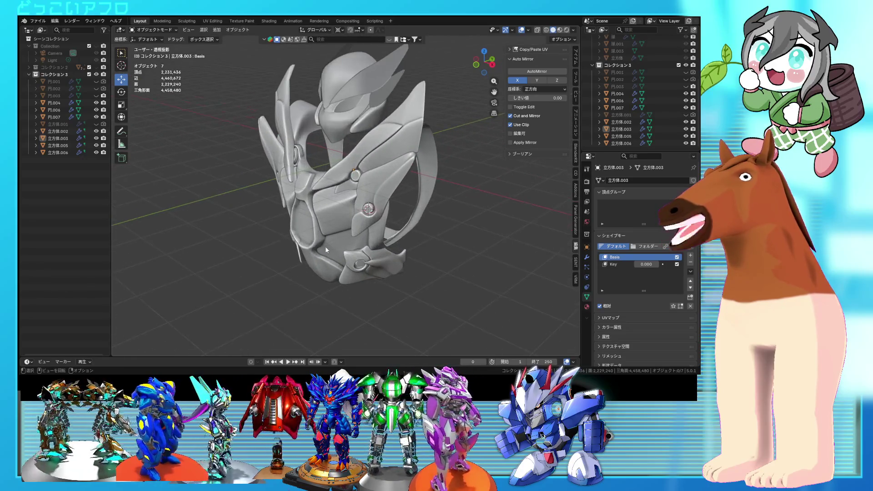
middle_click_drag(444, 203, 347, 192)
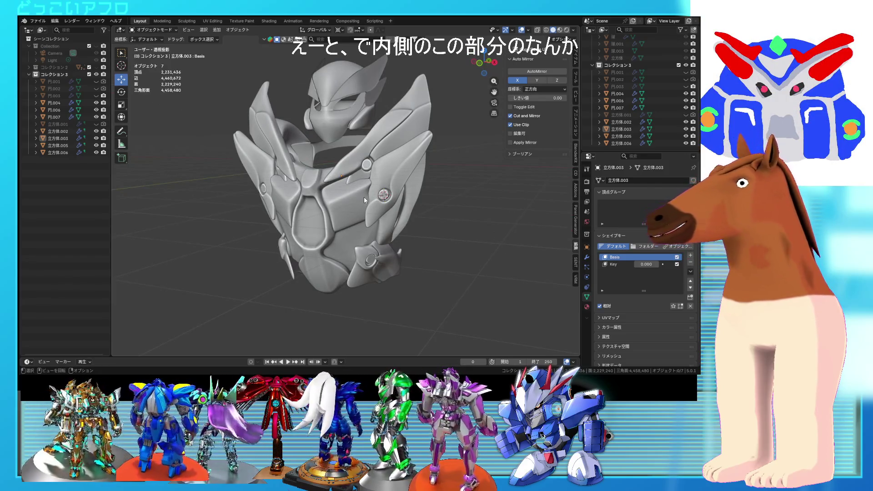
scroll(366, 197, "up", 3)
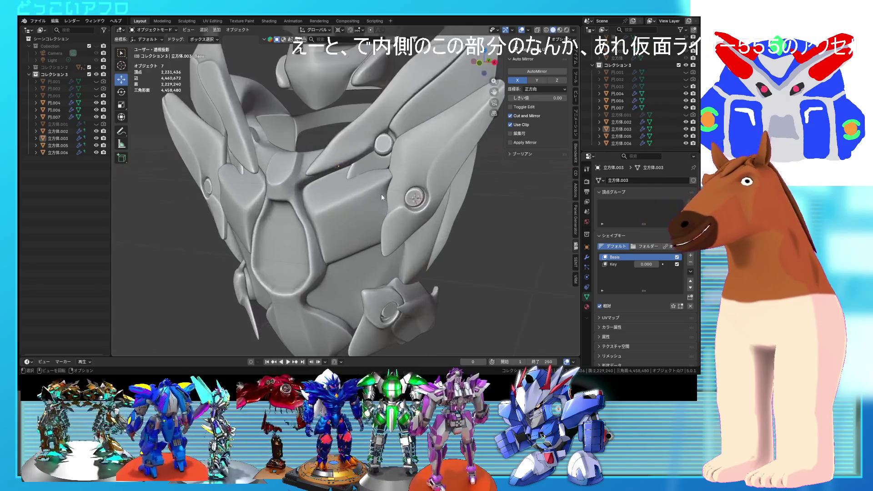
scroll(389, 182, "up", 3)
scroll(399, 172, "down", 3)
middle_click_drag(399, 171, 360, 200)
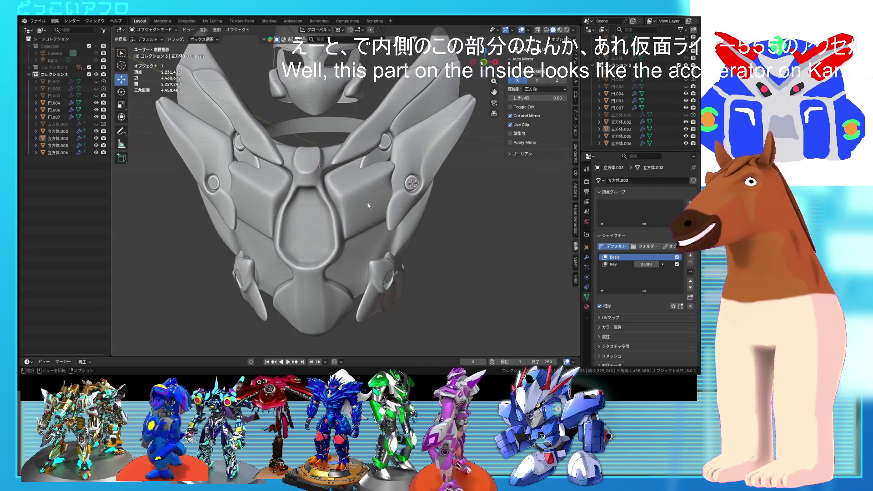
middle_click_drag(321, 220, 318, 204)
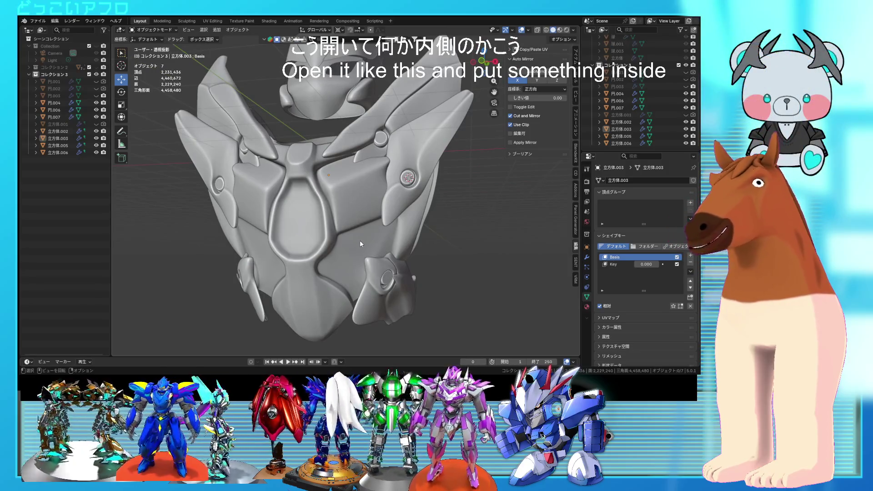
scroll(359, 240, "up", 2)
middle_click_drag(359, 240, 378, 244)
scroll(337, 254, "down", 5)
mouse_move(372, 253)
middle_mouse_down()
mouse_move(360, 211)
mouse_move(398, 238)
mouse_move(440, 237)
mouse_move(389, 223)
middle_mouse_up()
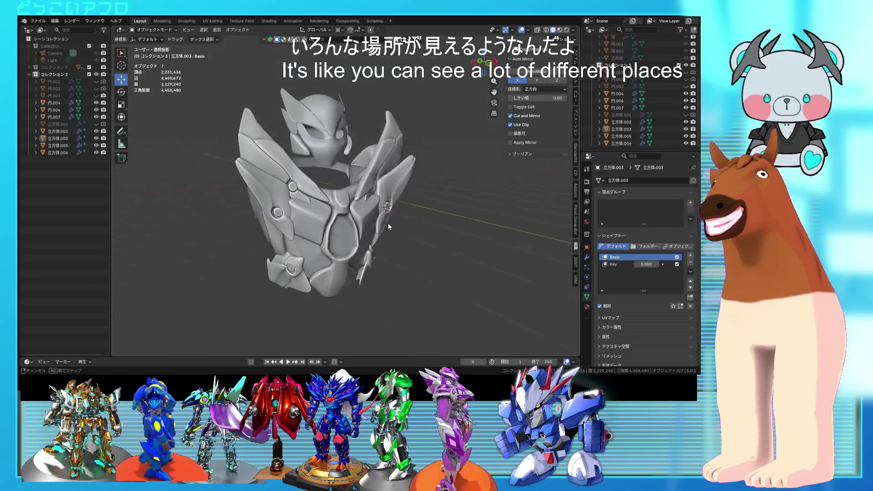
scroll(373, 236, "up", 3)
scroll(355, 198, "up", 2)
scroll(355, 198, "down", 3)
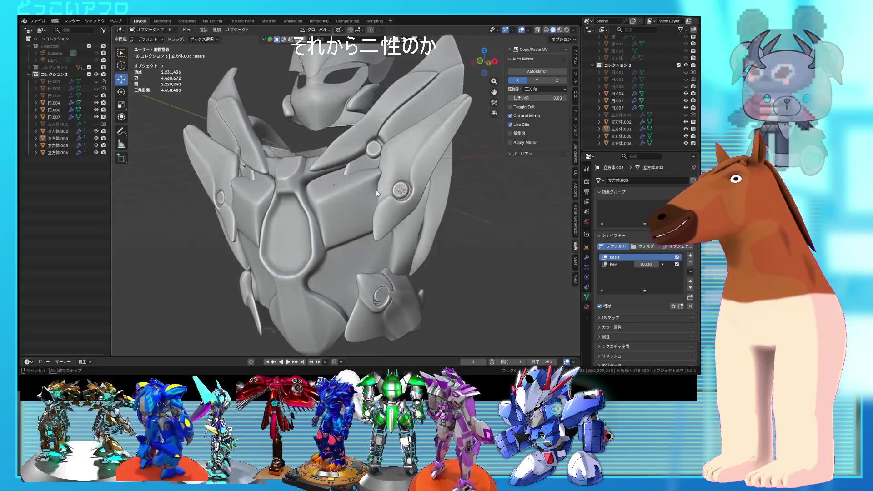
mouse_move(355, 200)
middle_mouse_down()
mouse_move(342, 215)
mouse_move(380, 202)
middle_mouse_up()
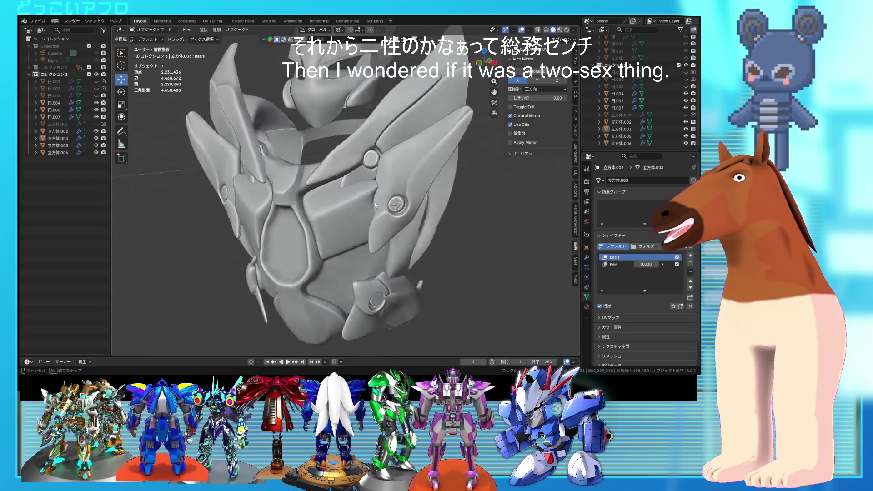
scroll(380, 201, "down", 2)
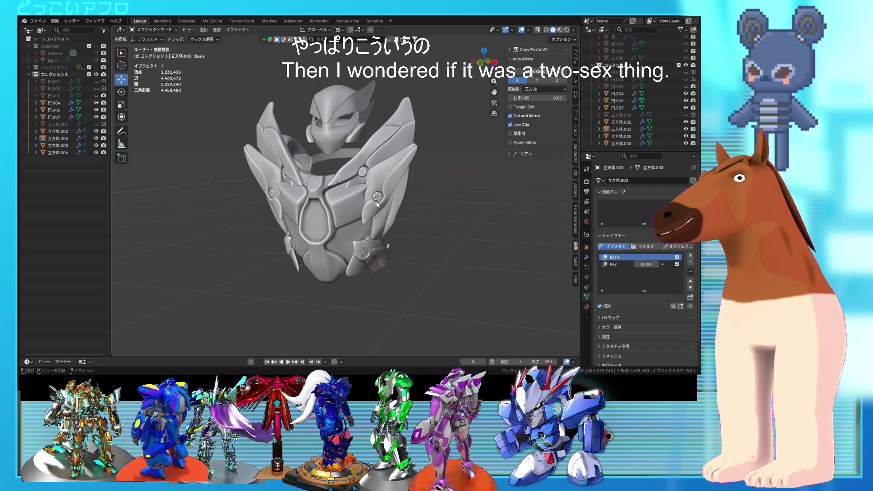
mouse_move(376, 200)
middle_mouse_down()
mouse_move(341, 213)
mouse_move(315, 202)
mouse_move(300, 176)
mouse_move(389, 172)
mouse_move(394, 204)
middle_mouse_up()
left_click(395, 204)
key("Tab")
key("alt+q")
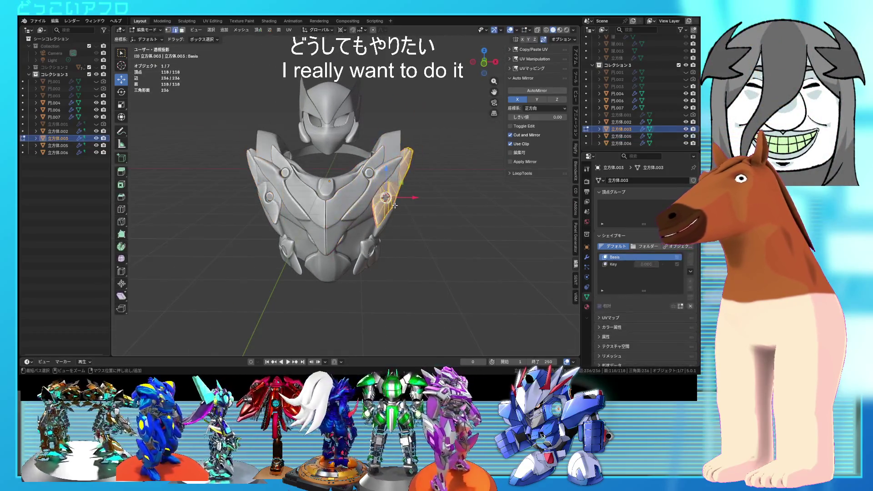
key("Tab")
left_click(394, 205)
key("Tab")
key("Tab")
key("Tab")
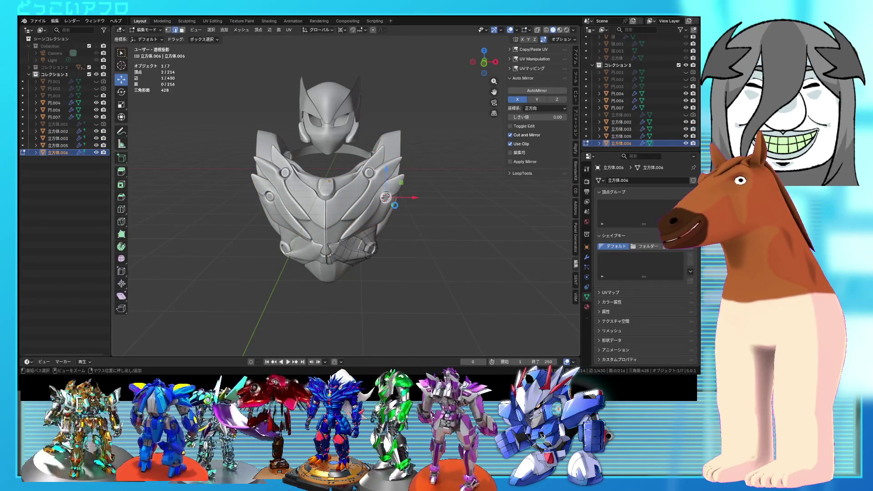
key("Tab")
left_click(394, 204)
mouse_move(409, 251)
middle_mouse_down()
mouse_move(430, 239)
mouse_move(468, 243)
mouse_move(408, 197)
mouse_move(338, 210)
mouse_move(398, 228)
middle_mouse_up()
left_click(434, 245)
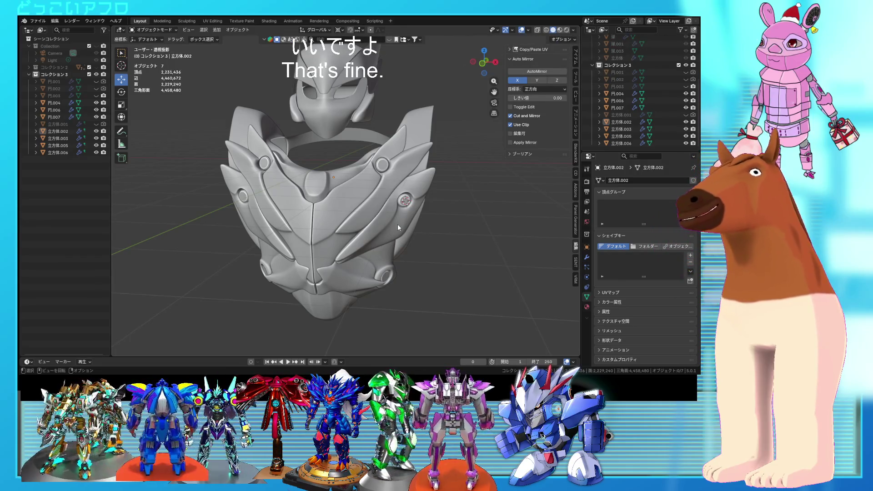
mouse_move(397, 224)
middle_mouse_down()
mouse_move(345, 225)
mouse_move(280, 188)
mouse_move(348, 233)
middle_mouse_up()
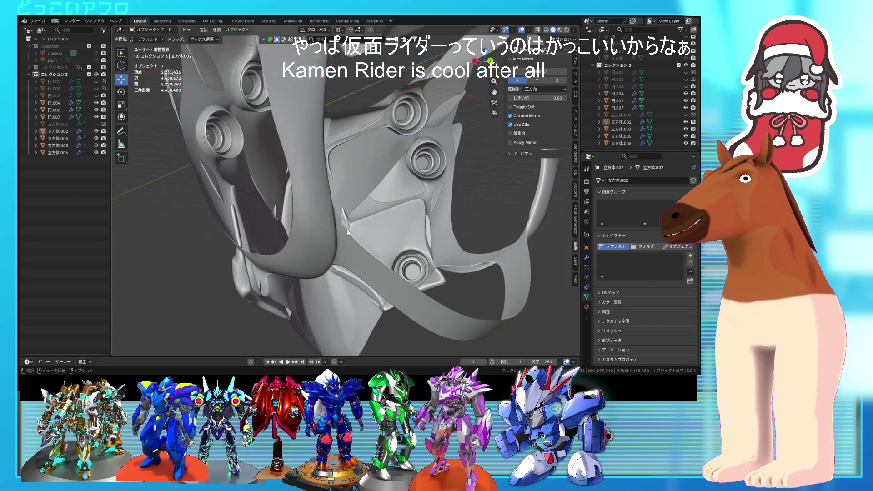
mouse_move(348, 232)
middle_mouse_down()
mouse_move(355, 249)
mouse_move(451, 261)
mouse_move(405, 257)
mouse_move(391, 287)
mouse_move(364, 236)
mouse_move(397, 228)
middle_mouse_up()
left_click(355, 233)
left_click(444, 248)
mouse_move(444, 247)
middle_mouse_down()
mouse_move(465, 239)
mouse_move(409, 242)
mouse_move(424, 225)
mouse_move(428, 263)
mouse_move(444, 264)
mouse_move(479, 242)
mouse_move(402, 244)
mouse_move(420, 176)
mouse_move(446, 232)
mouse_move(410, 225)
middle_mouse_up()
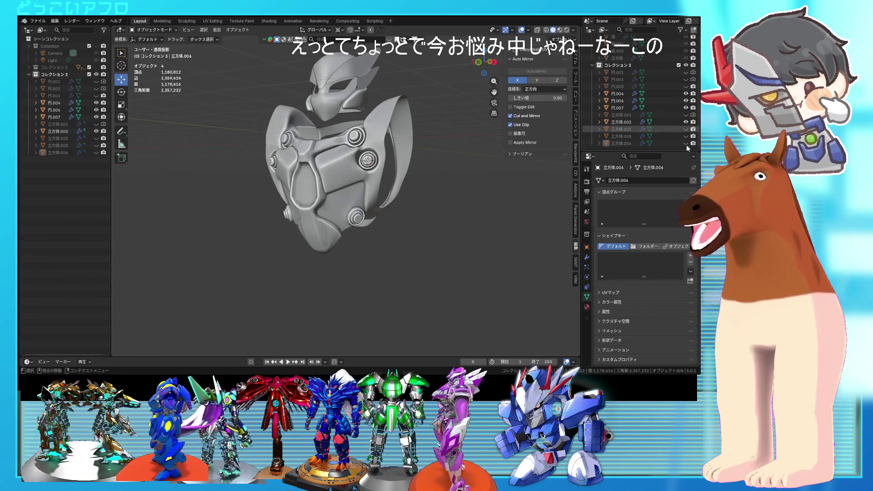
mouse_move(376, 162)
middle_mouse_down()
mouse_move(373, 177)
mouse_move(389, 166)
middle_mouse_up()
scroll(375, 177, "up", 3)
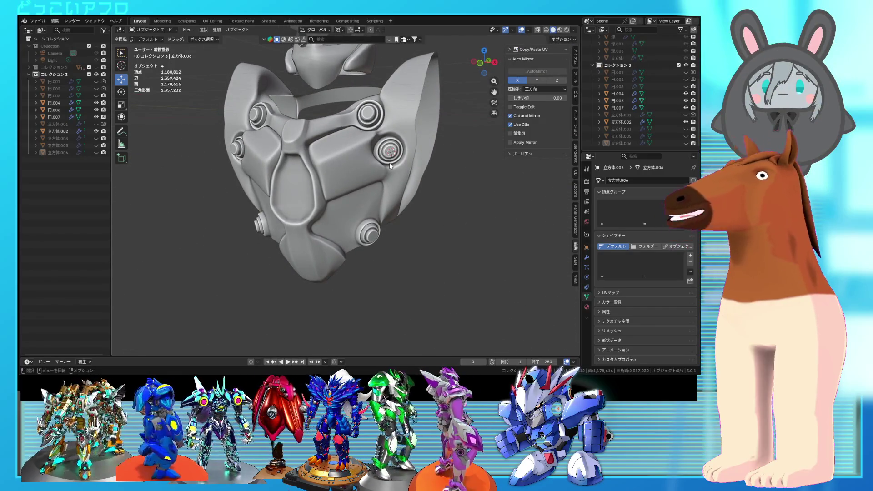
middle_click_drag(390, 165, 354, 106)
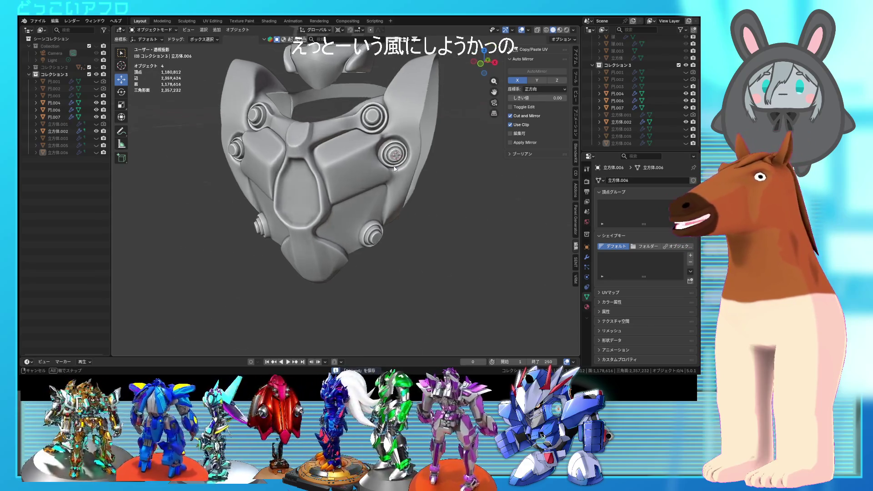
left_click(349, 164)
- Inspect the body mesh 立方体.002 in Edit Mode, then save the blend file
middle_click_drag(350, 165, 324, 161)
key("Tab")
scroll(337, 162, "up", 5)
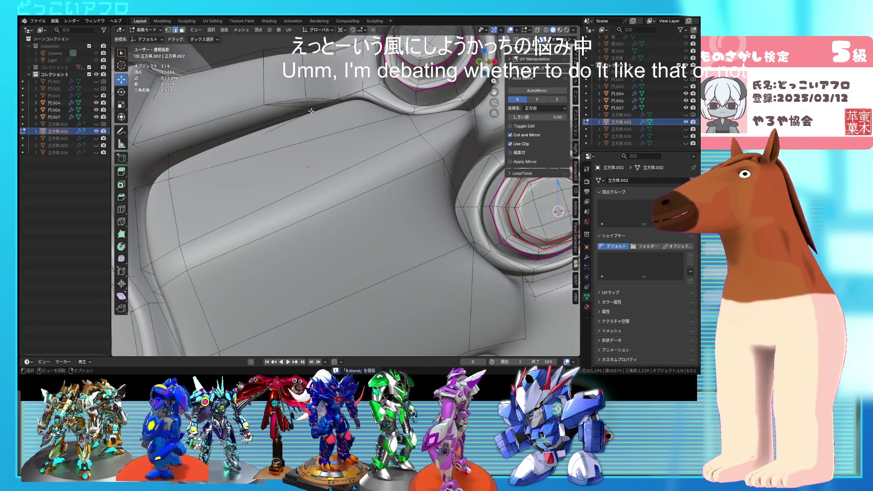
middle_click_drag(306, 104, 310, 113)
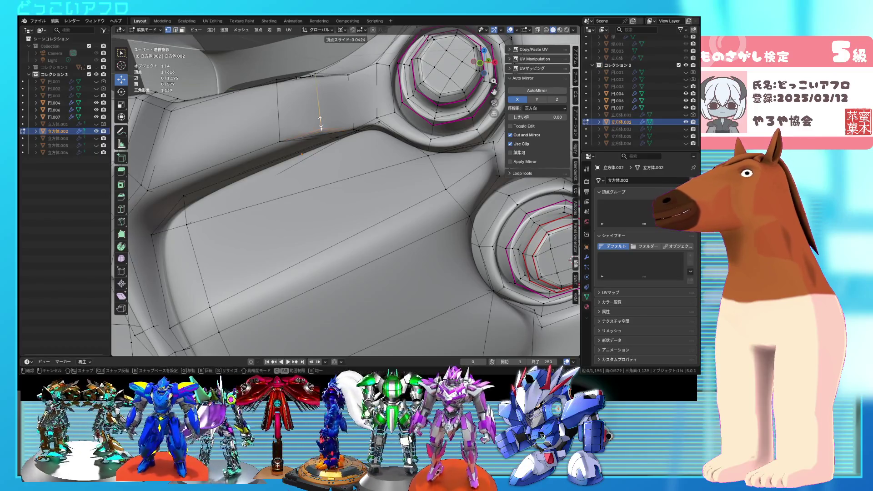
key("Tab")
scroll(320, 121, "down", 8)
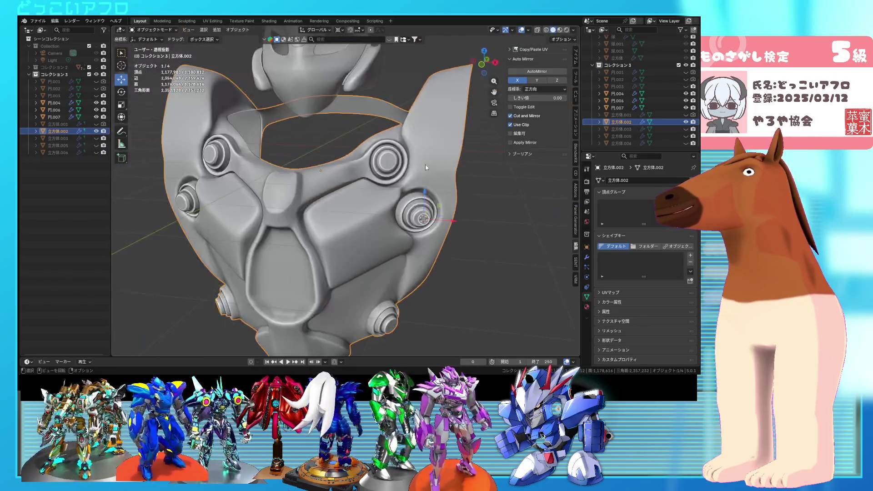
middle_click_drag(424, 164, 439, 165)
key("ctrl+s")
scroll(441, 181, "down", 4)
mouse_move(445, 204)
middle_mouse_down()
mouse_move(445, 182)
mouse_move(433, 182)
middle_mouse_up()
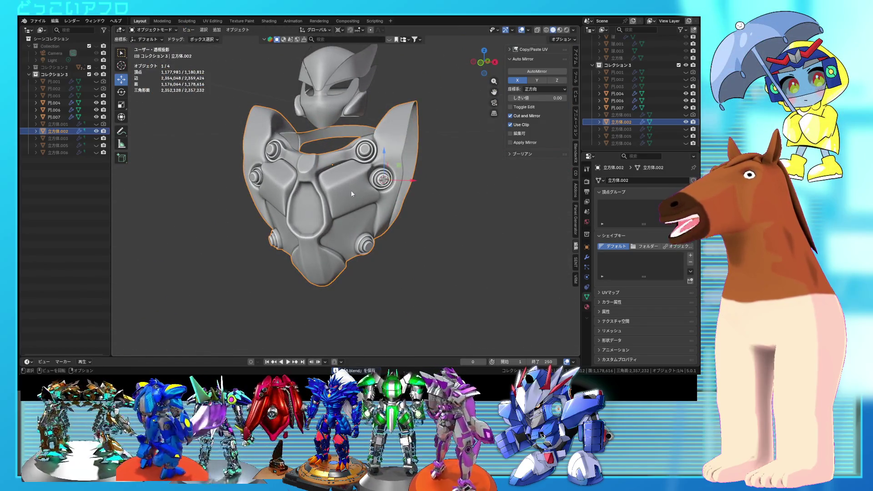
- Slide the bolt-ring groove edge loop by 0.386, undo a stray loop cut, and return to Object Mode
mouse_move(363, 191)
middle_mouse_down()
mouse_move(321, 190)
mouse_move(330, 171)
mouse_move(345, 187)
mouse_move(302, 160)
middle_mouse_up()
scroll(351, 180, "up", 5)
key("Tab")
scroll(359, 195, "up", 3)
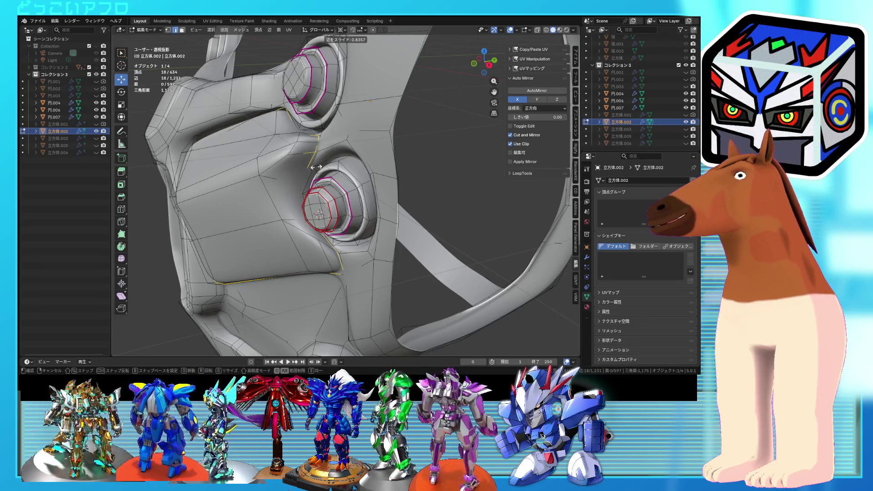
left_click(313, 167)
mouse_move(313, 167)
middle_mouse_down()
mouse_move(314, 143)
mouse_move(285, 192)
middle_mouse_up()
key("ctrl+z")
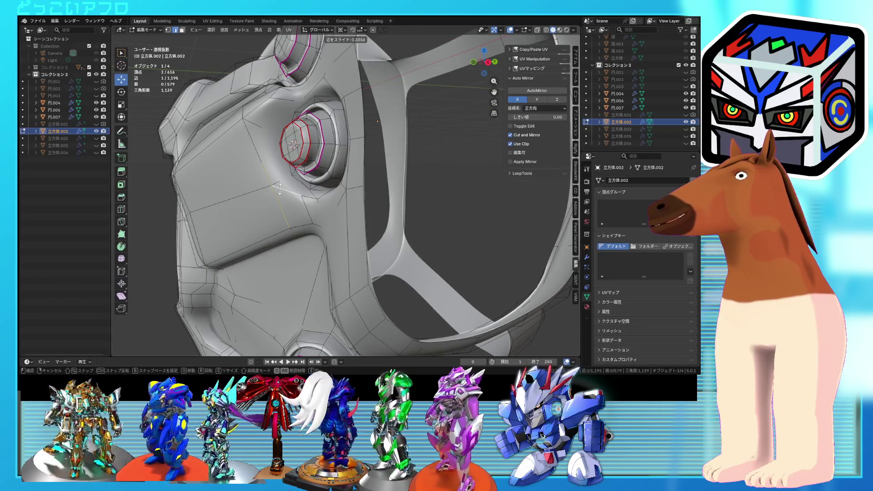
middle_click_drag(311, 188, 378, 206)
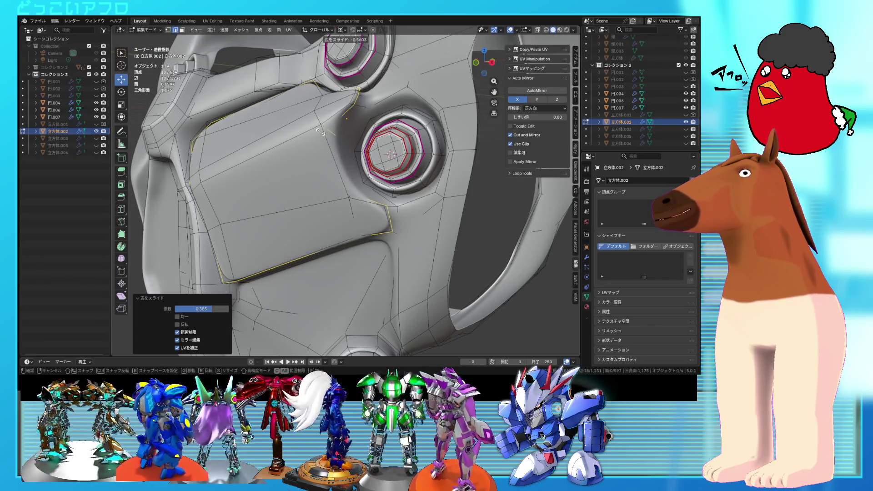
key("Tab")
mouse_move(320, 133)
middle_mouse_down()
mouse_move(418, 208)
mouse_move(473, 214)
mouse_move(413, 214)
middle_mouse_up()
scroll(441, 210, "down", 5)
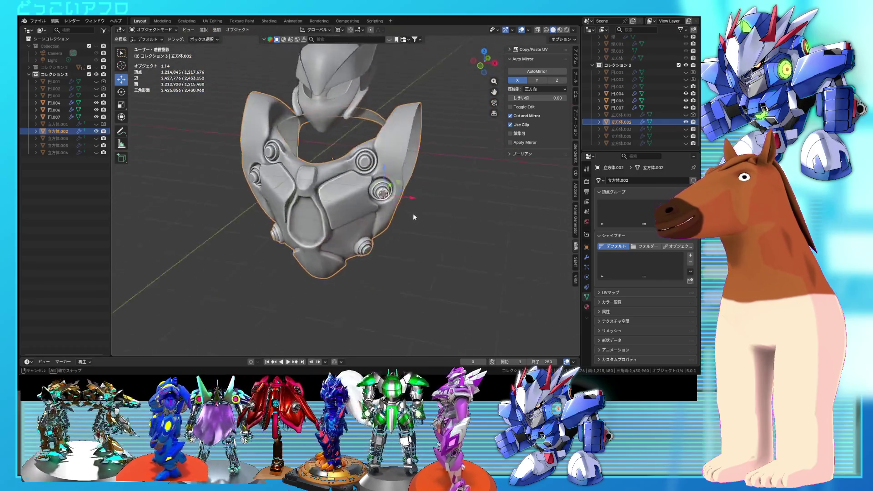
- Finish the edge slide, then crease the bolt ring's edges, including hidden ones reached in see-through view
key("Tab")
scroll(413, 214, "up", 5)
middle_click_drag(318, 184, 320, 155)
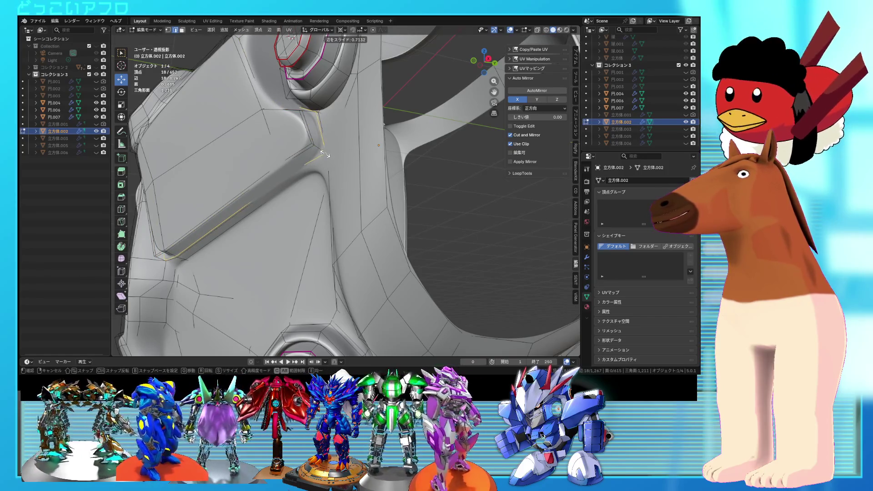
left_click(325, 155)
left_click(318, 150)
key("alt+z")
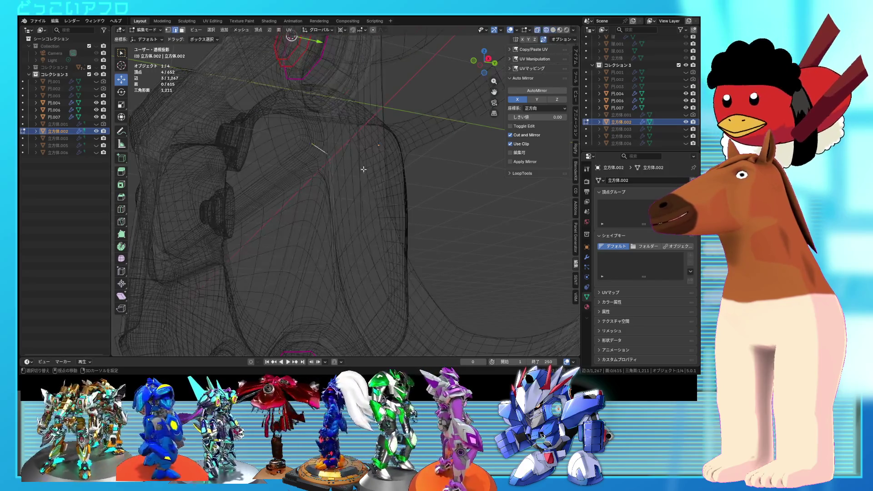
key("alt+z")
scroll(364, 169, "up", 2)
key("shift+e")
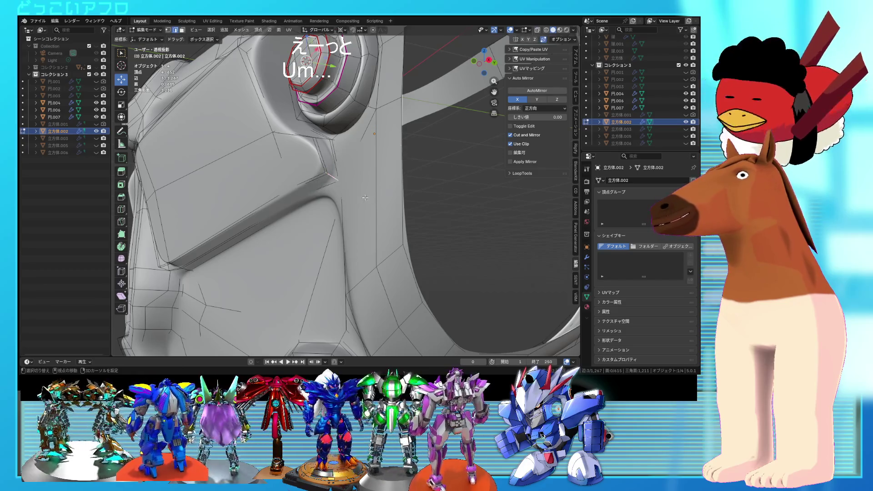
key("alt+z")
left_click_drag(329, 172, 355, 196, "shift")
key("alt+z")
key("shift+e")
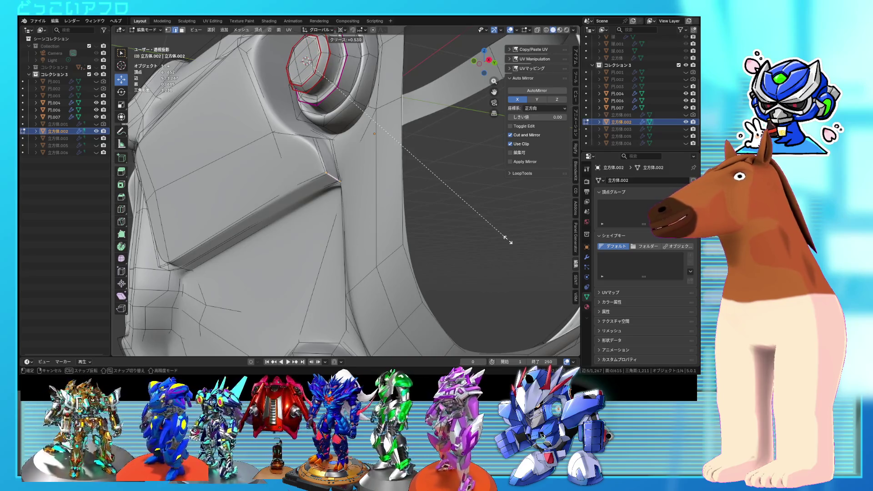
- Add a new edge loop along the angled chest plate, slide it about 0.46, and return to Object Mode
middle_click_drag(372, 188, 345, 171)
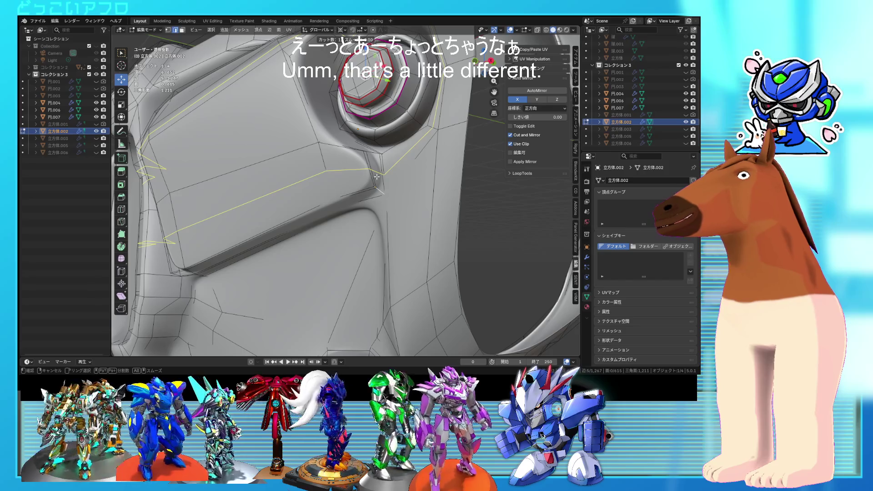
left_click(384, 188)
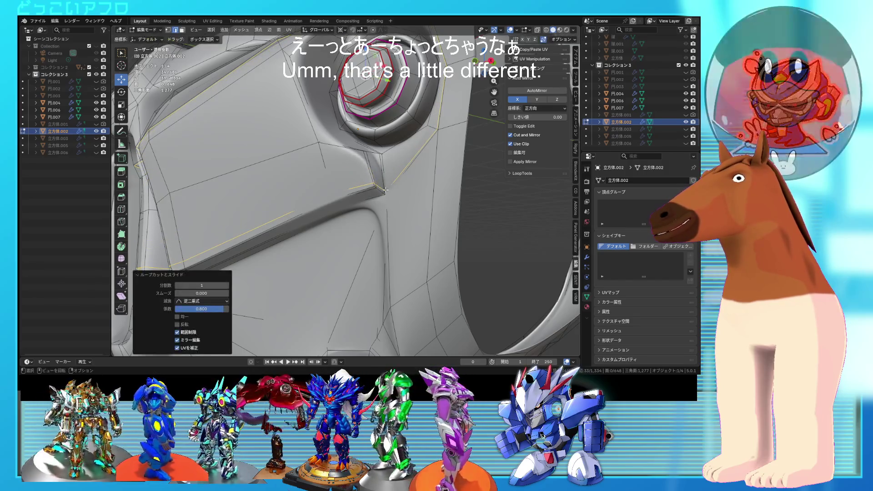
scroll(384, 189, "down", 5)
mouse_move(384, 188)
middle_mouse_down()
mouse_move(428, 199)
mouse_move(417, 212)
mouse_move(425, 196)
mouse_move(400, 195)
middle_mouse_up()
key("Tab")
key("Tab")
scroll(428, 200, "up", 3)
key("alt+z")
key("alt+z")
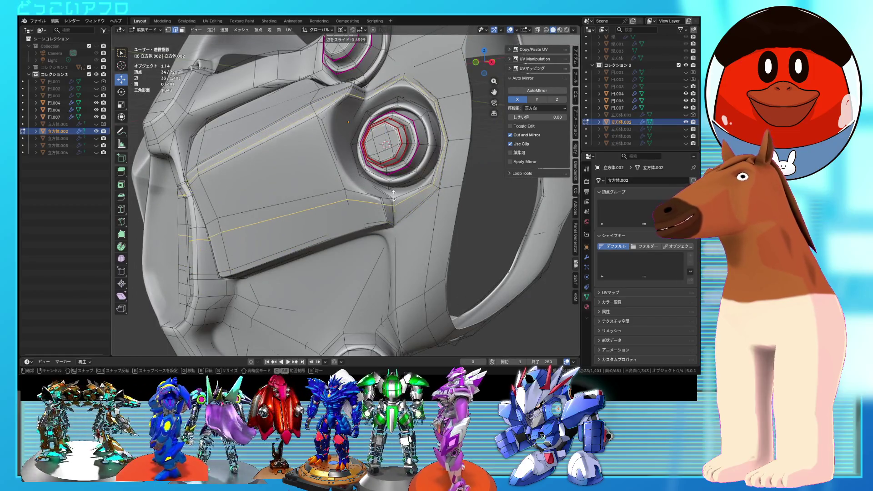
left_click(393, 195)
key("Tab")
key("KP_Decimal")
mouse_move(394, 196)
middle_mouse_down()
mouse_move(465, 207)
mouse_move(363, 220)
middle_mouse_up()
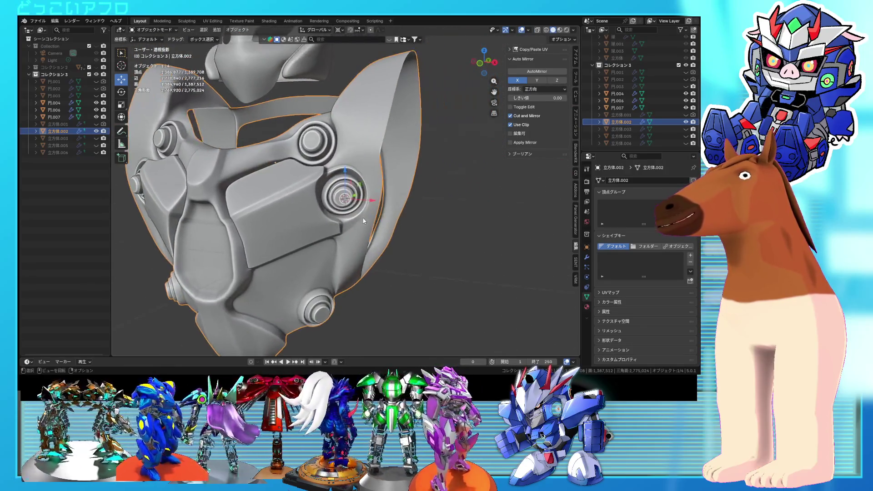
- Switch in and out of Edit Mode while orbiting to inspect the armor near the bolt
scroll(363, 220, "up", 3)
key("Tab")
scroll(363, 220, "up", 3)
key("Tab")
scroll(373, 211, "down", 3)
mouse_move(373, 211)
middle_mouse_down()
mouse_move(339, 191)
mouse_move(384, 209)
mouse_move(367, 202)
mouse_move(372, 178)
middle_mouse_up()
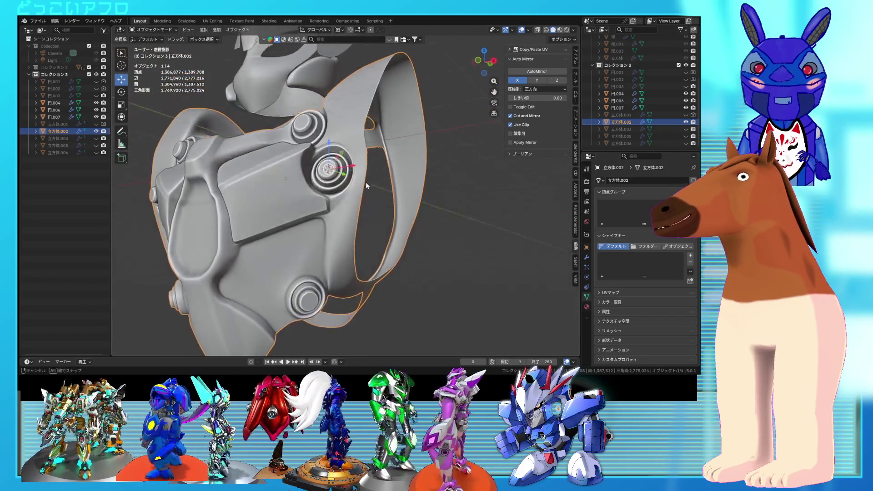
key("Tab")
scroll(372, 178, "up", 2)
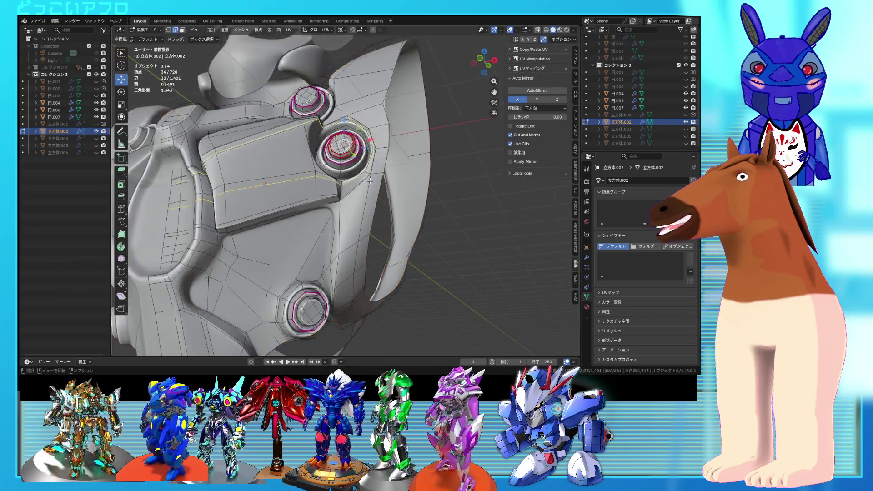
scroll(377, 186, "up", 2)
key("Tab")
mouse_move(388, 201)
middle_mouse_down()
mouse_move(379, 172)
mouse_move(370, 181)
middle_mouse_up()
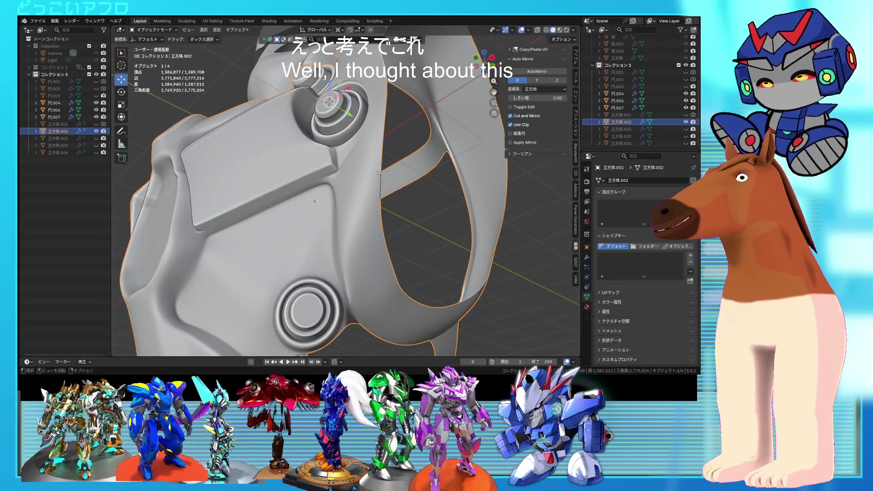
- Try an edge loop across the plate, undo it, and save the blend file
key("Tab")
key("ctrl+r")
left_click(370, 182)
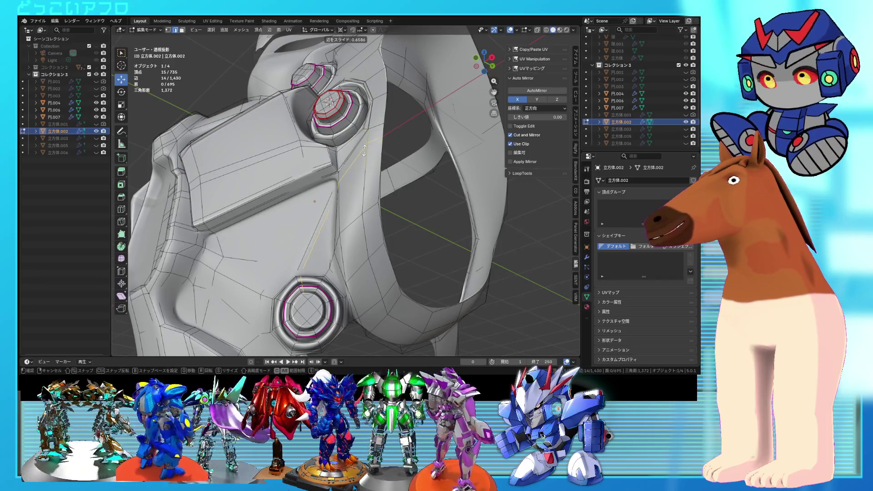
right_click(366, 159)
key("ctrl+z")
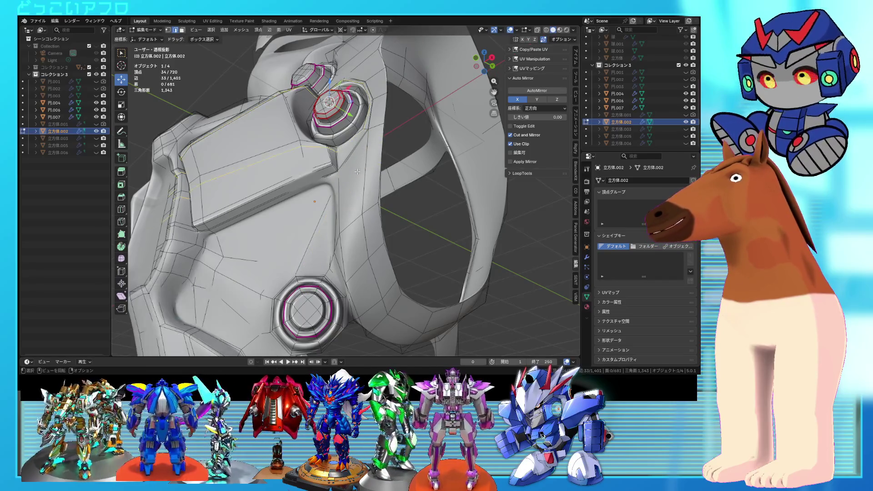
middle_click_drag(367, 162, 368, 185)
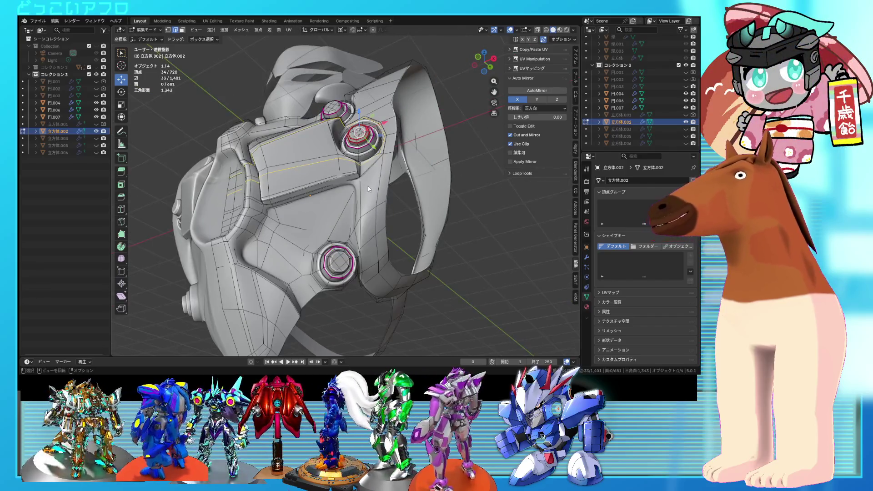
key("Tab")
scroll(408, 225, "down", 5)
mouse_move(408, 225)
middle_mouse_down()
mouse_move(435, 244)
mouse_move(387, 233)
mouse_move(355, 179)
mouse_move(313, 192)
mouse_move(393, 160)
middle_mouse_up()
scroll(427, 250, "up", 5)
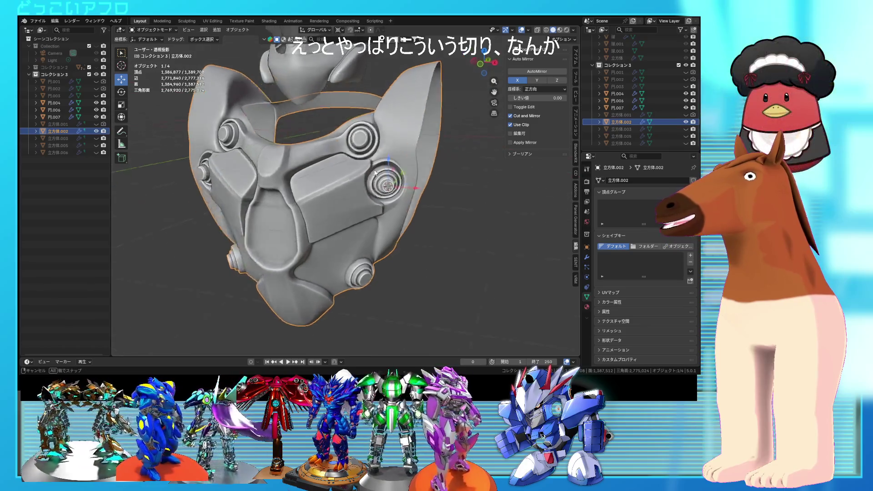
scroll(388, 164, "up", 3)
key("ctrl+s")
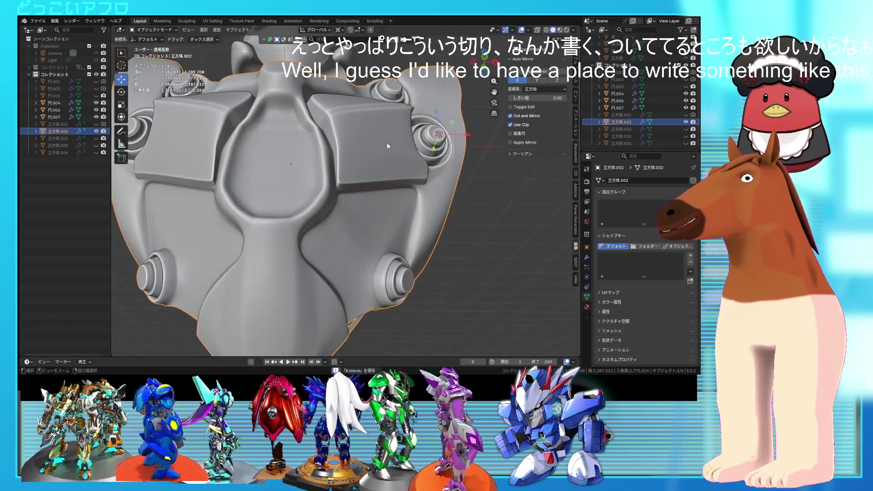
- Select the edge loop along the raised plate's crease in see-through view and nudge it slightly
key("Tab")
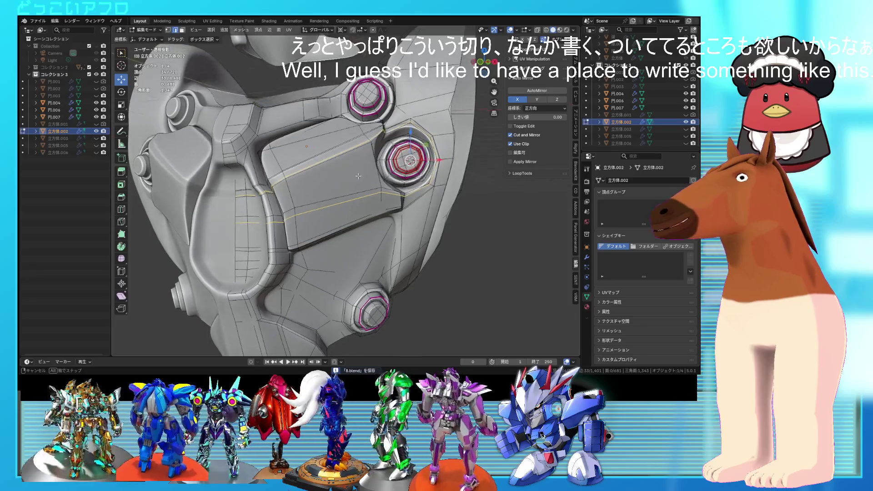
mouse_move(360, 171)
middle_mouse_down()
mouse_move(338, 180)
mouse_move(345, 249)
middle_mouse_up()
scroll(338, 180, "up", 4)
key("shift+z")
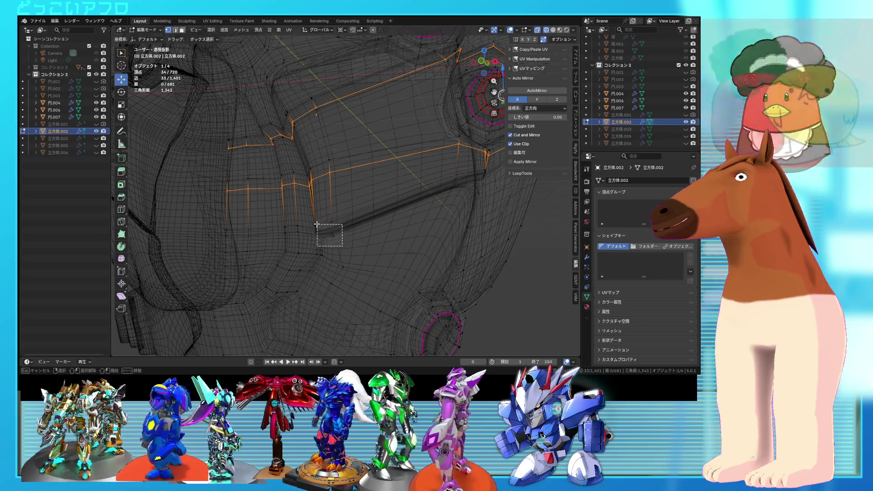
left_click(327, 227, "alt")
scroll(345, 229, "down", 3)
key("shift+z")
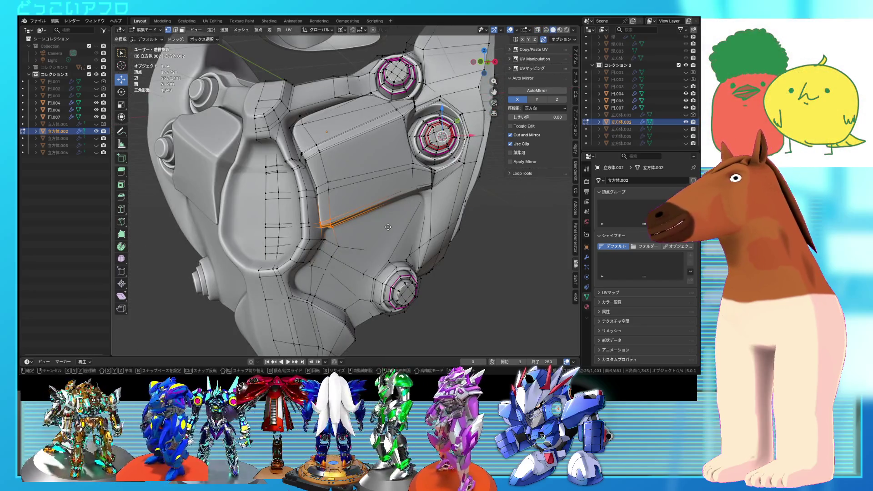
left_click(386, 225)
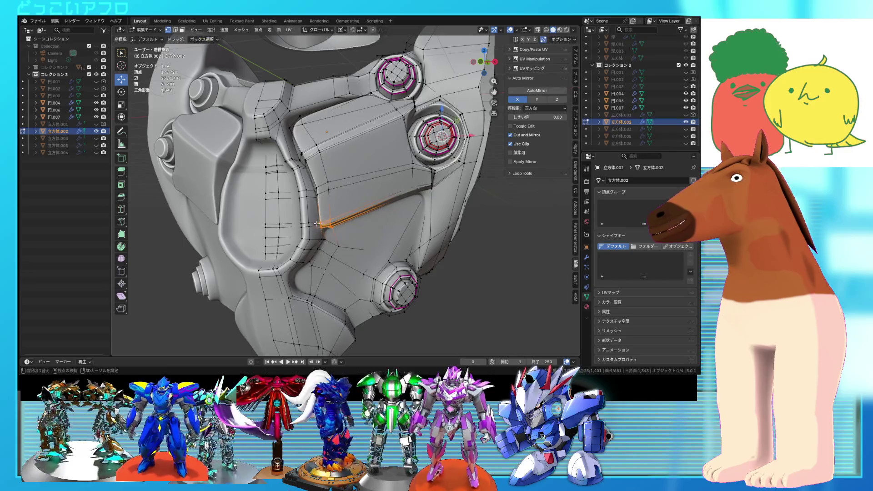
key("shift+z")
key("shift+z")
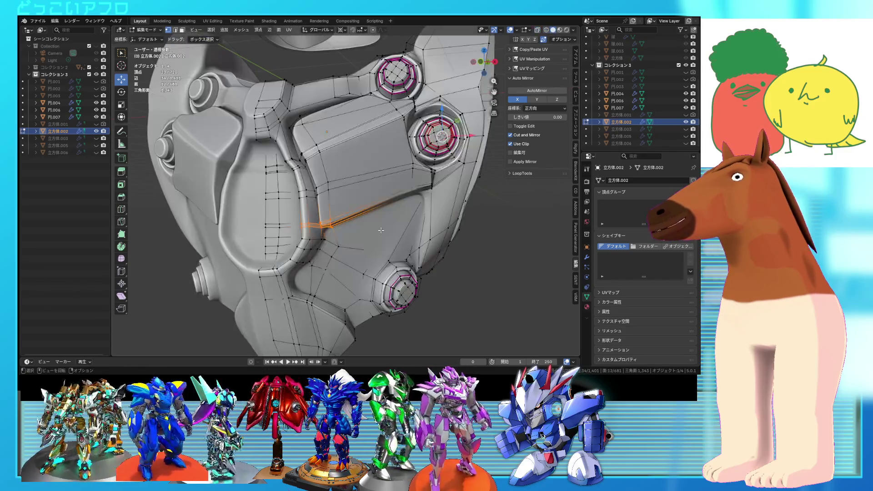
key("g")
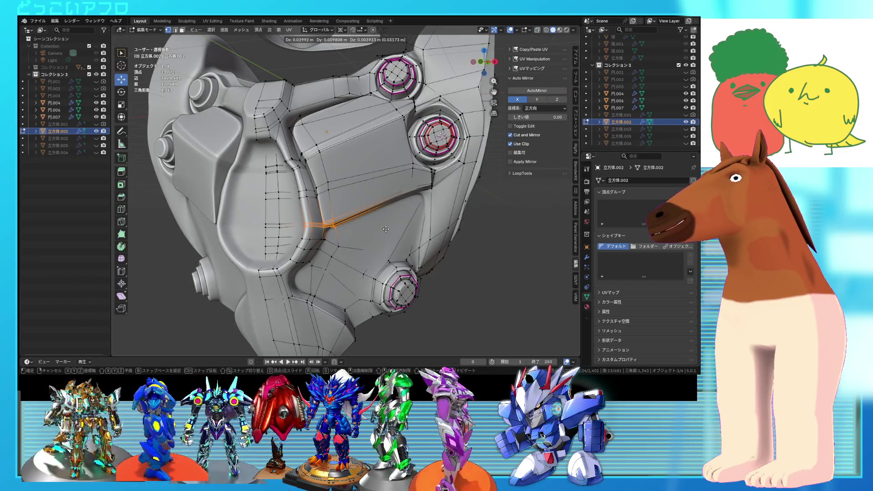
left_click(386, 229)
middle_click_drag(385, 229, 384, 220)
key("g")
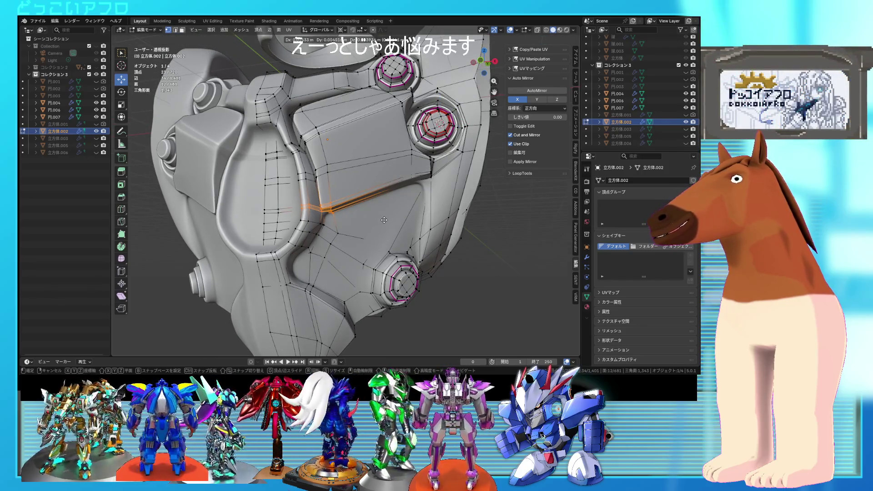
left_click(384, 220)
- Shift the edge path along the plate's side slightly (0.0156, 0.0050, 0.0024 m) and return to Object Mode
scroll(346, 207, "up", 1)
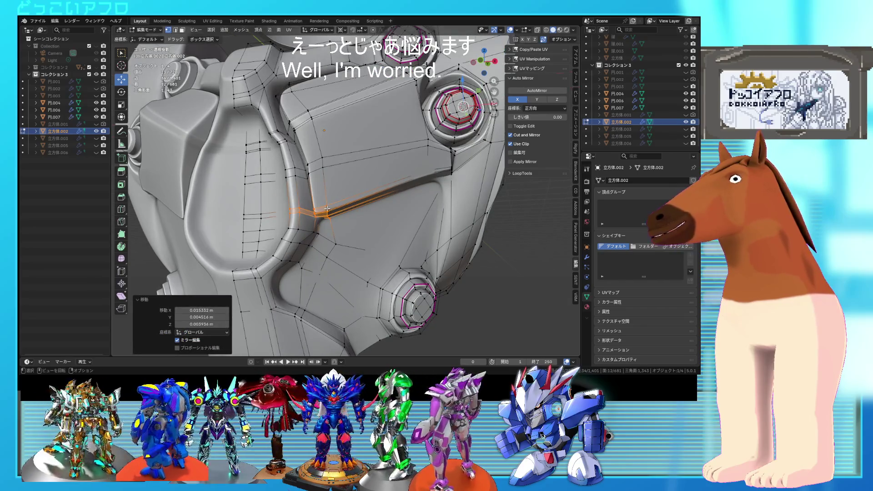
middle_click_drag(325, 209, 346, 188)
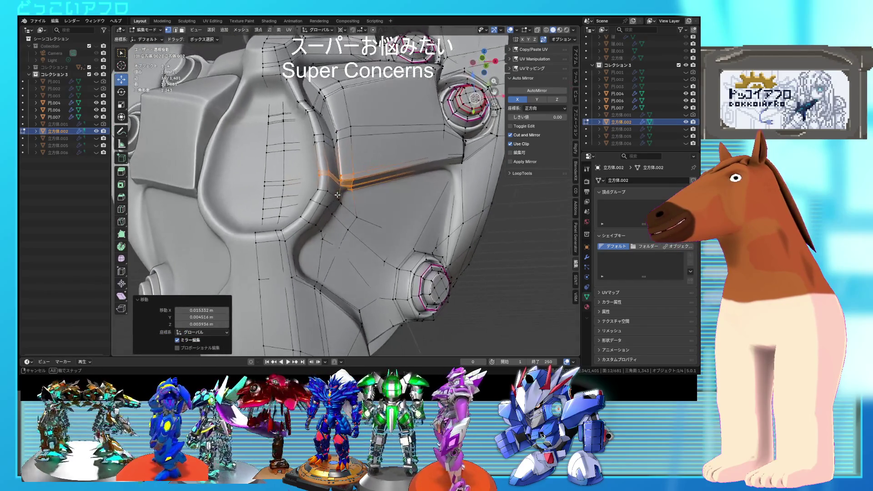
scroll(346, 188, "up", 3)
scroll(429, 206, "up", 2)
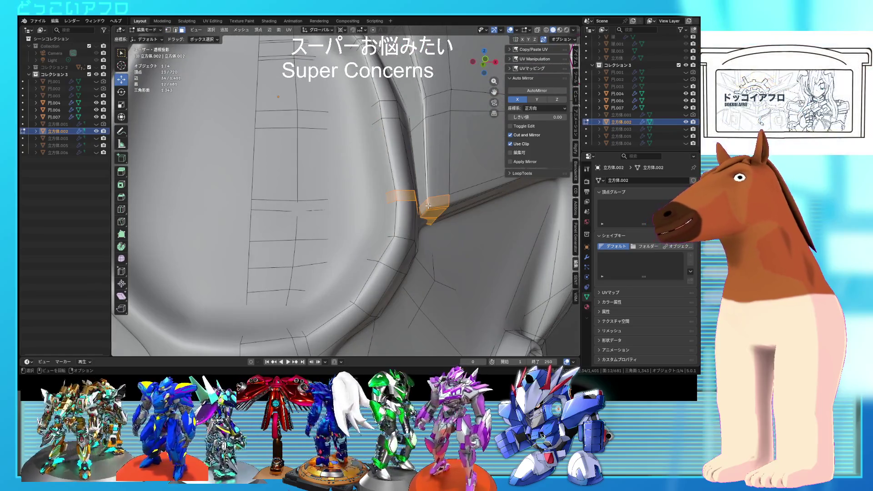
scroll(426, 205, "down", 3)
middle_click_drag(426, 206, 433, 198)
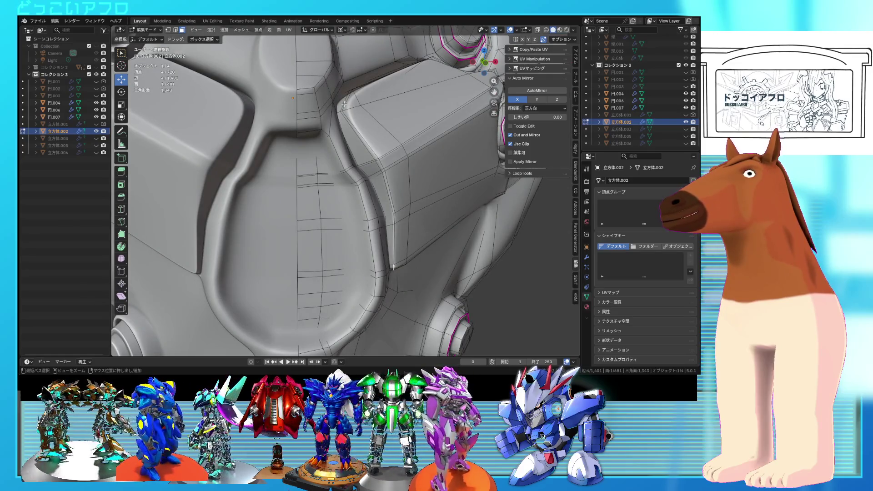
left_click(344, 104, "ctrl")
middle_click_drag(344, 104, 348, 144)
key("g")
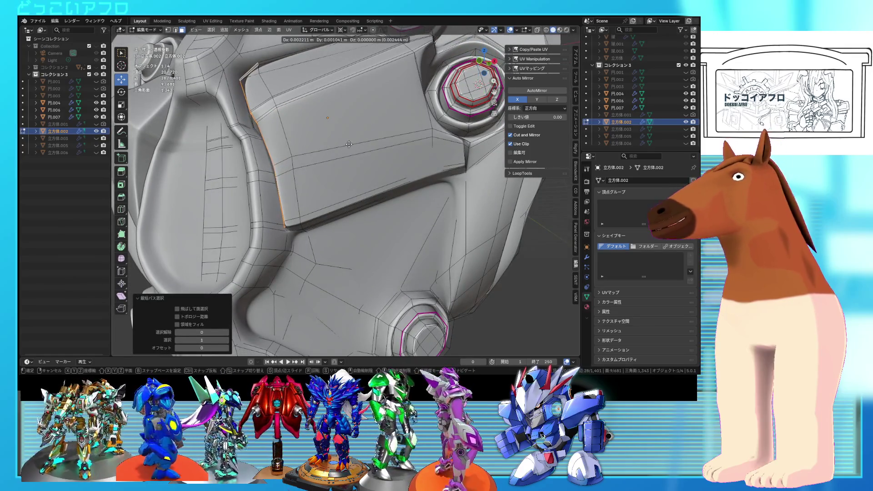
left_click(349, 144)
scroll(348, 144, "down", 5)
mouse_move(349, 144)
middle_mouse_down()
mouse_move(372, 160)
mouse_move(372, 173)
mouse_move(426, 187)
mouse_move(454, 183)
mouse_move(443, 193)
middle_mouse_up()
key("Tab")
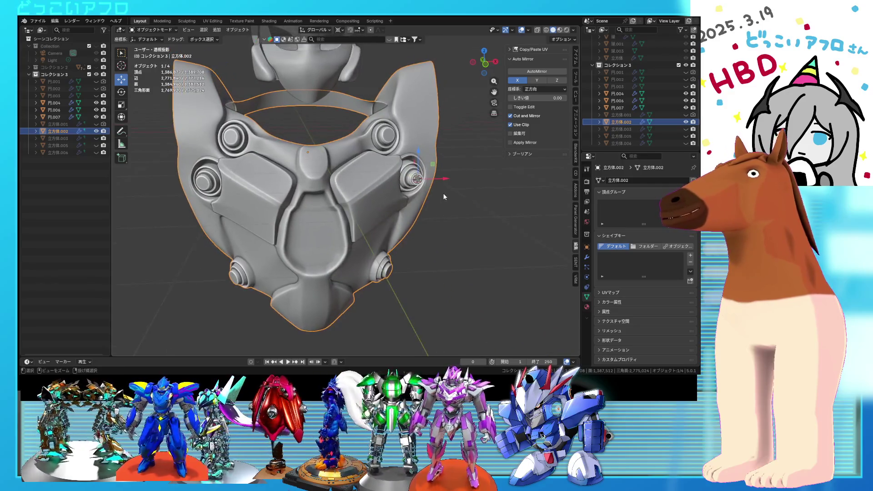
- Hide the extra armor cubes (立方体.003, .005, .006) in the Outliner, leaving only the chest plate
scroll(433, 194, "up", 2)
scroll(441, 191, "up", 2)
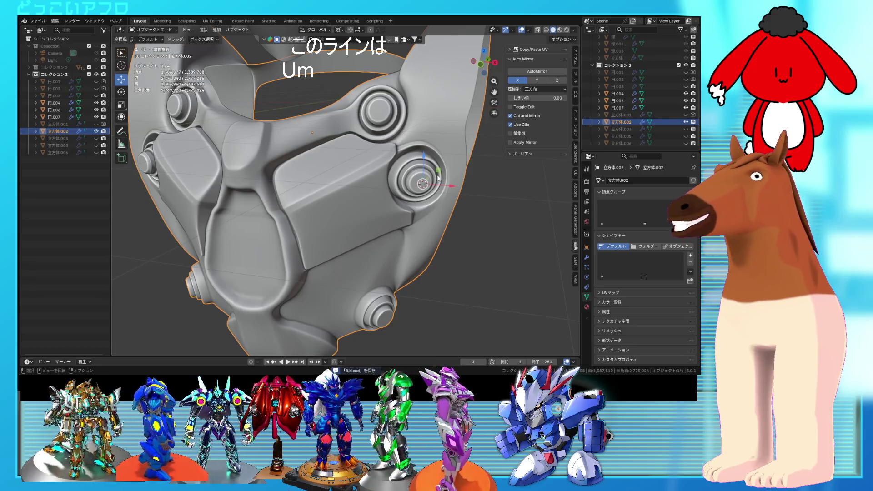
mouse_move(442, 196)
middle_mouse_down()
mouse_move(405, 187)
mouse_move(402, 167)
middle_mouse_up()
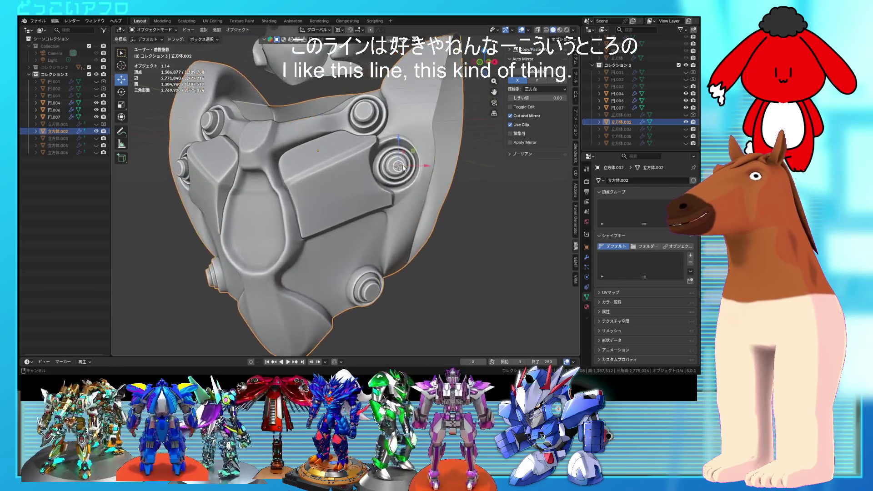
left_click(686, 129)
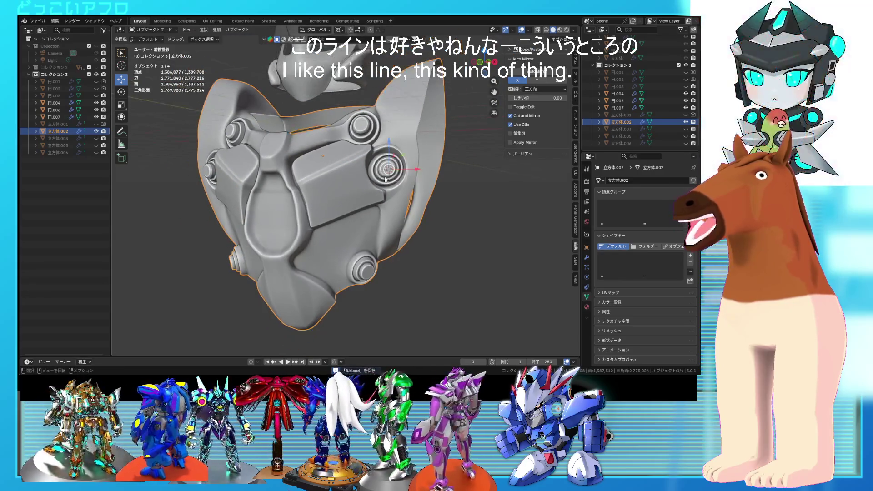
left_click_drag(686, 136, 687, 144)
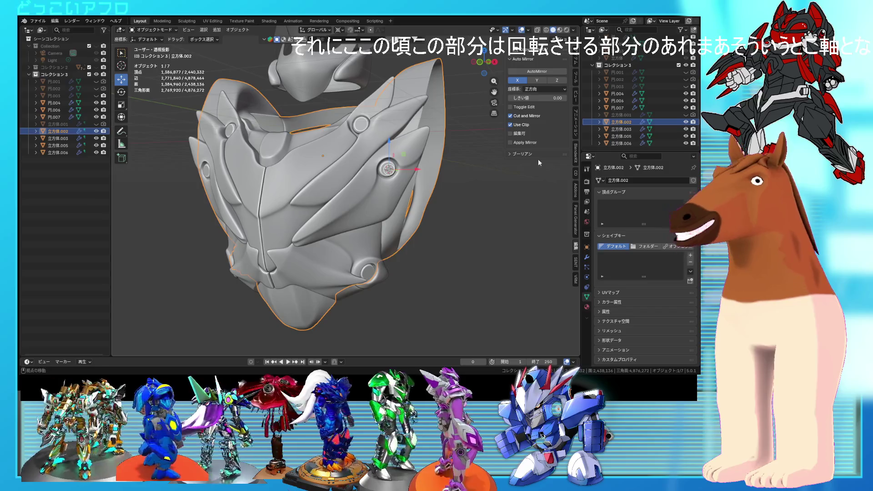
left_click_drag(686, 129, 686, 143)
mouse_move(373, 191)
middle_mouse_down()
mouse_move(388, 185)
mouse_move(323, 174)
middle_mouse_up()
- Save the file and inspect the chest plate's mesh briefly in Edit Mode
key("ctrl+s")
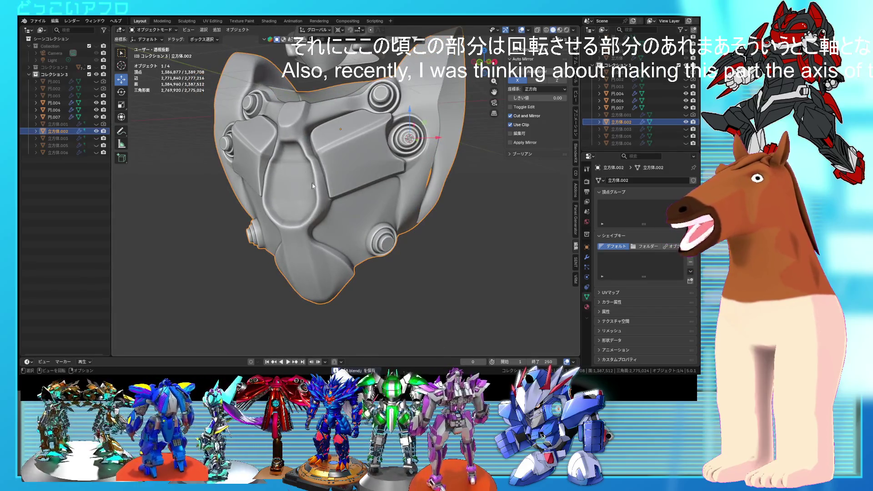
mouse_move(295, 194)
middle_mouse_down()
mouse_move(281, 184)
mouse_move(315, 183)
middle_mouse_up()
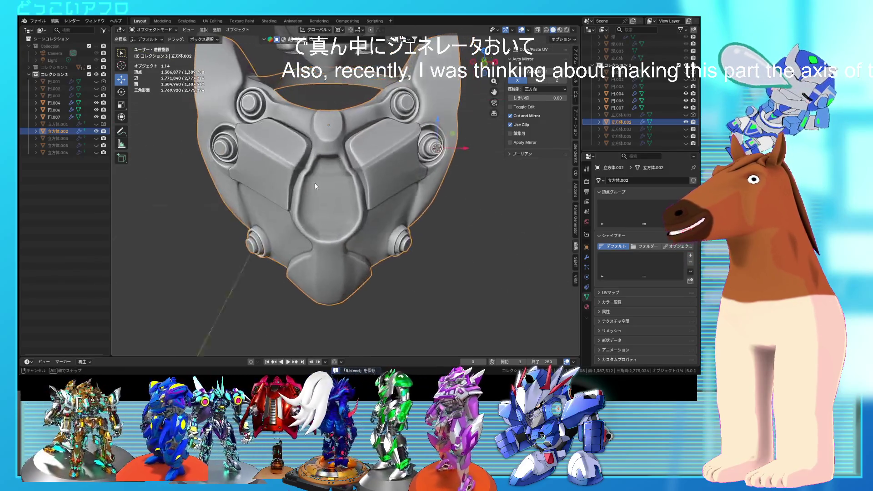
scroll(336, 175, "up", 3)
scroll(364, 163, "up", 3)
key("Tab")
mouse_move(372, 162)
middle_mouse_down()
mouse_move(357, 173)
mouse_move(365, 160)
mouse_move(342, 162)
mouse_move(322, 182)
mouse_move(340, 184)
middle_mouse_up()
scroll(363, 168, "up", 3)
key("Tab")
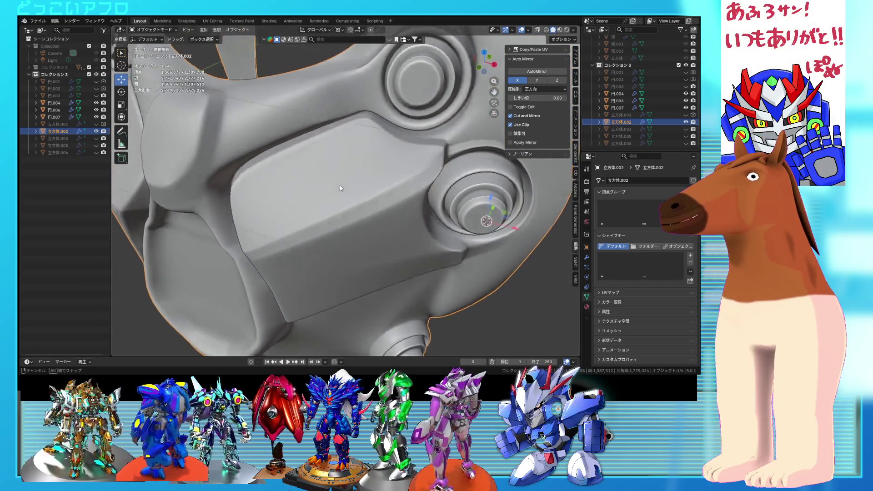
- Save 8.blend again and reopen the chest plate in Edit Mode to view the groove topology
scroll(346, 173, "down", 4)
scroll(356, 160, "down", 3)
key("ctrl+s")
scroll(380, 139, "up", 3)
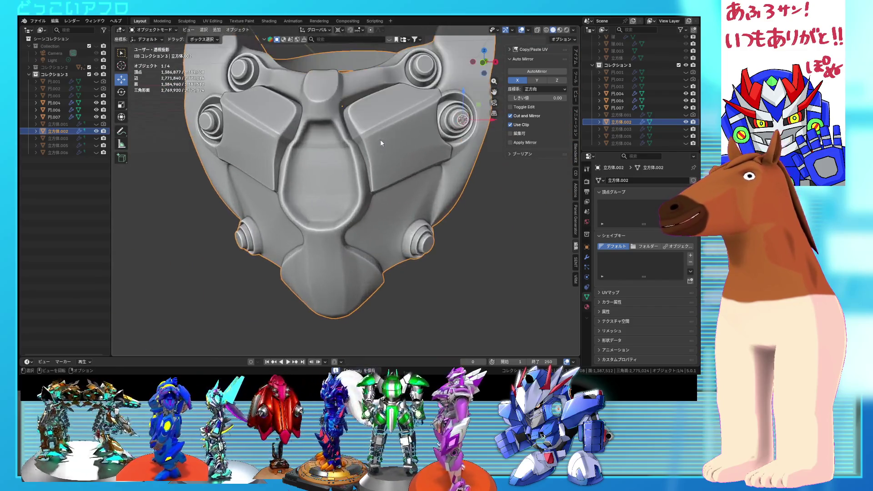
scroll(389, 140, "up", 2)
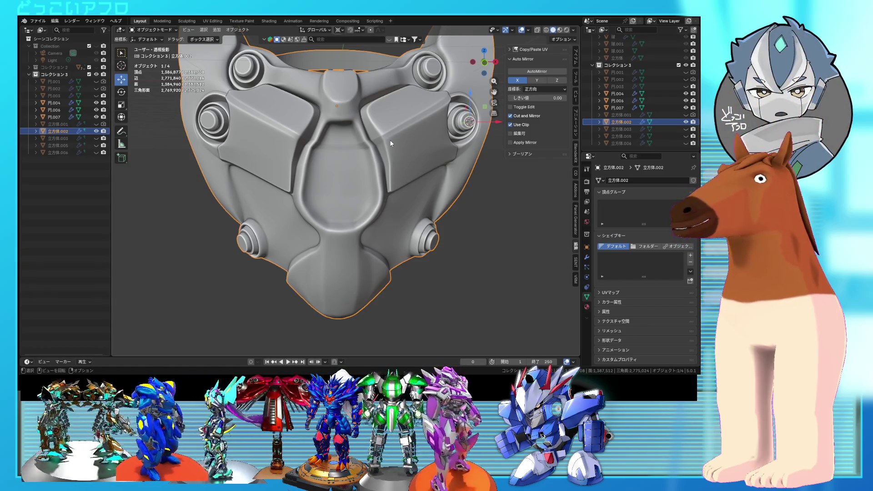
key("Tab")
middle_click_drag(366, 200, 354, 203)
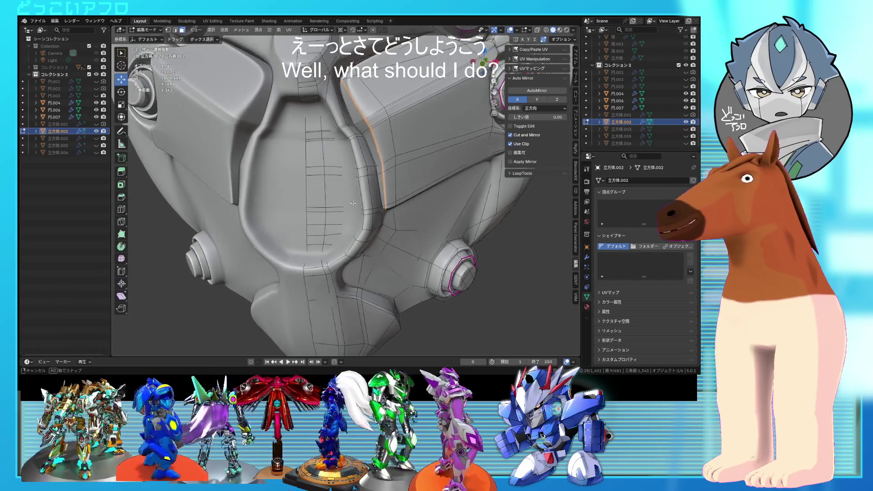
- Switch to a side orthographic wireframe view and return to Object Mode
key("grave")
key("ctrl+s")
key("KP_3")
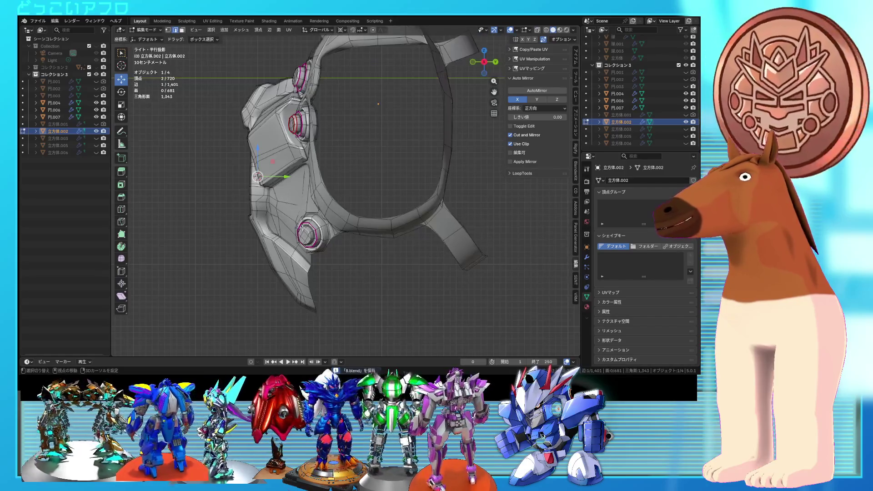
key("shift+z")
key("shift+a")
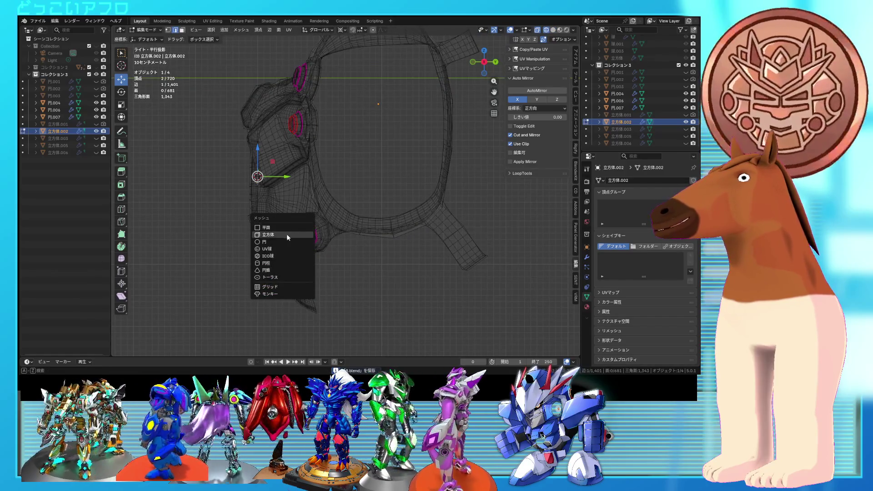
key("Tab")
- Add a mesh circle with 8 vertices at the chest centre
key("shift+a")
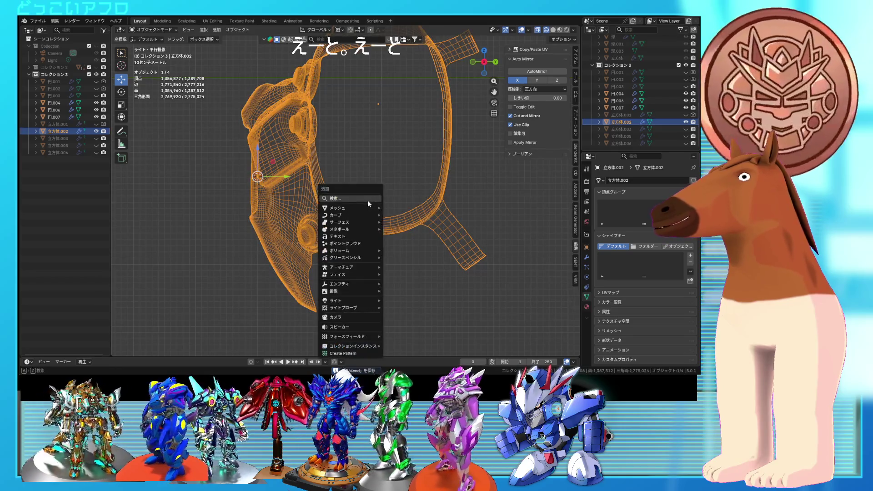
mouse_move(364, 208)
left_click(411, 222)
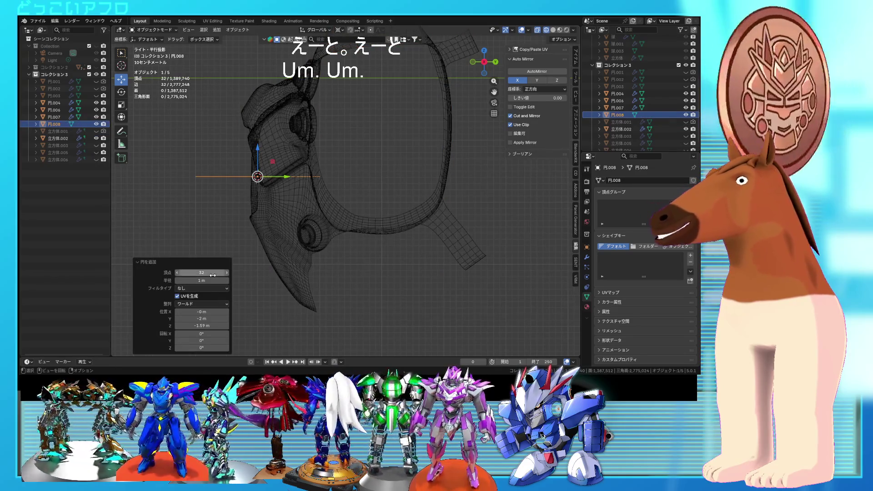
left_click(212, 275)
type("8")
key("Return")
- Rotate the circle 90° in the side view
key("KP_1")
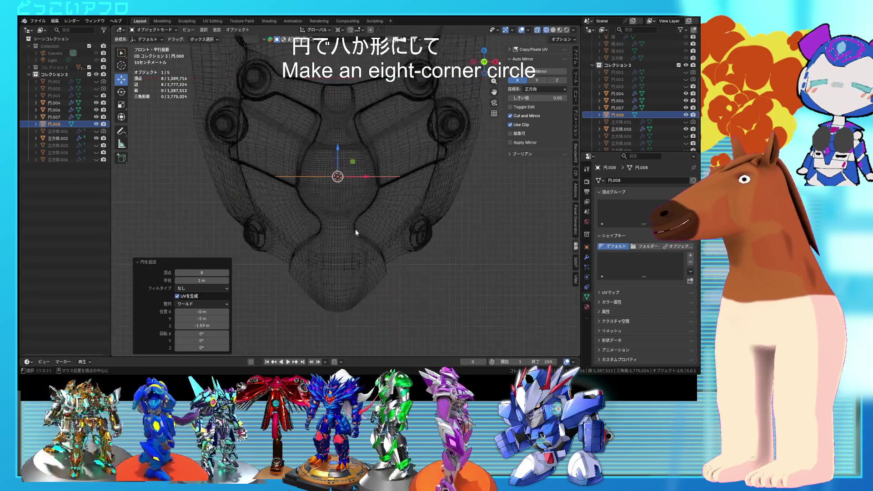
key("KP_3")
type("r90")
key("Return")
mouse_move(350, 180)
middle_mouse_down()
mouse_move(364, 201)
mouse_move(359, 310)
middle_mouse_up()
key("shift+z")
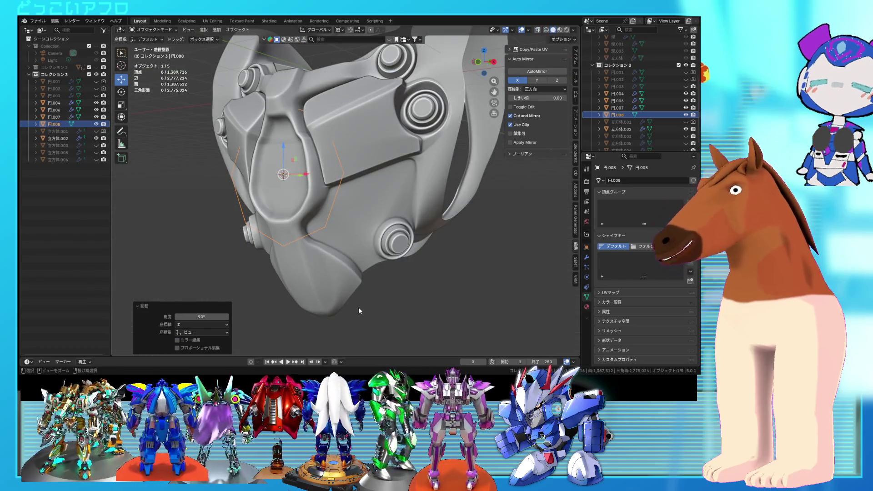
- Delete three vertices on one side of the circle, leaving a five-vertex arc
key("Tab")
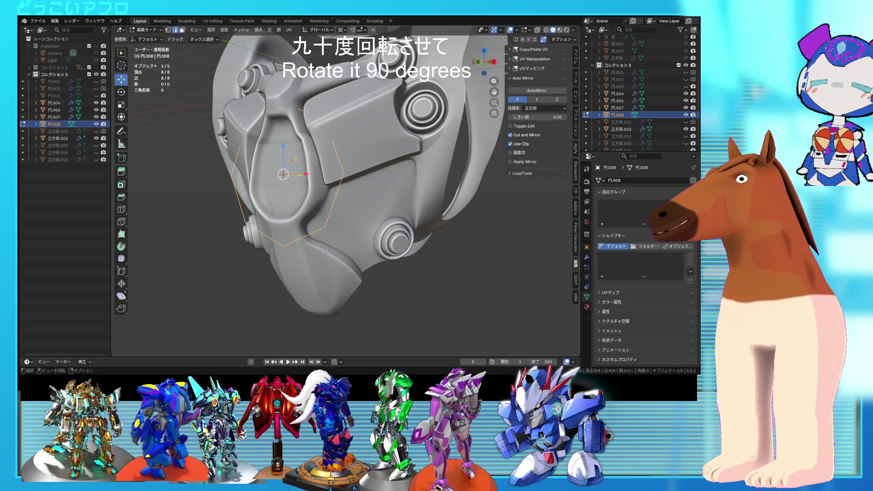
key("shift+z")
key("1")
left_click_drag(287, 260, 223, 83)
key("x")
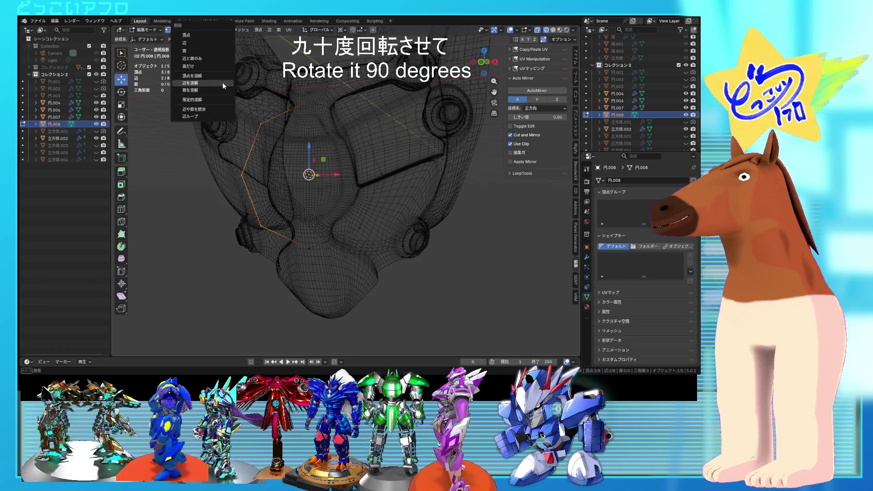
left_click(187, 36)
key("Tab")
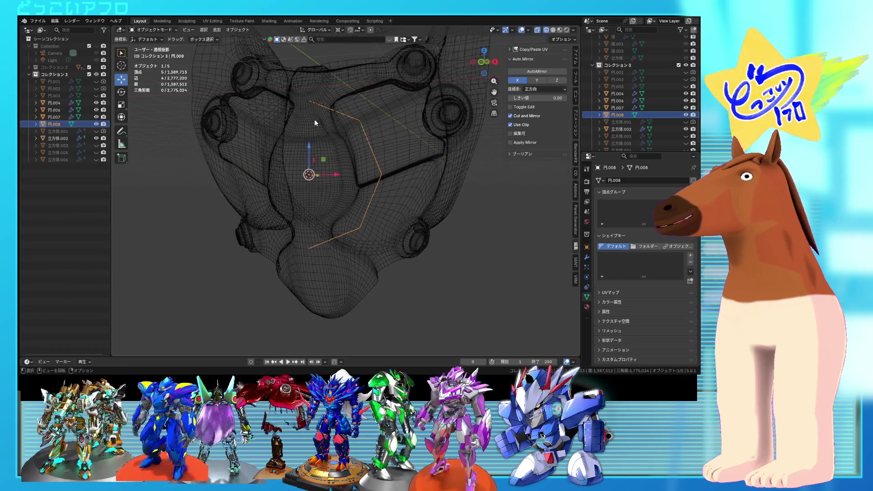
key("shift+z")
left_click(338, 158, "shift")
- Join the arc into the chest plate and scale the arc down to about 0.336
right_click(338, 158)
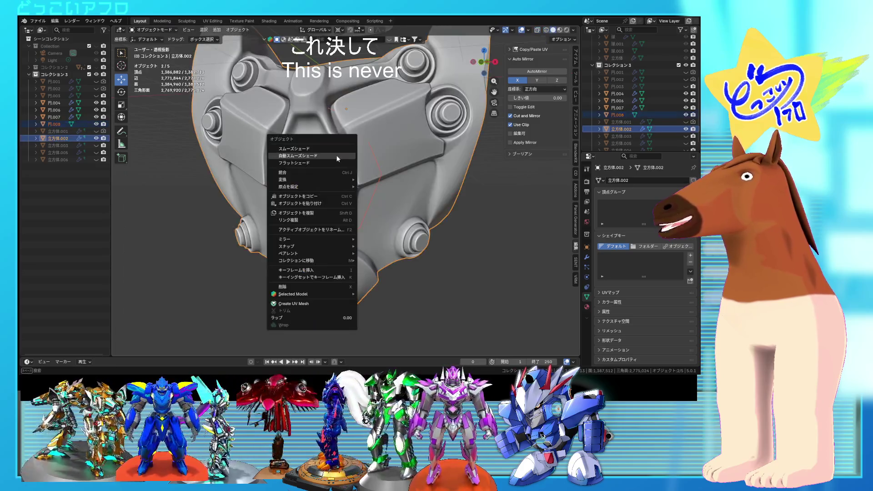
left_click(316, 172)
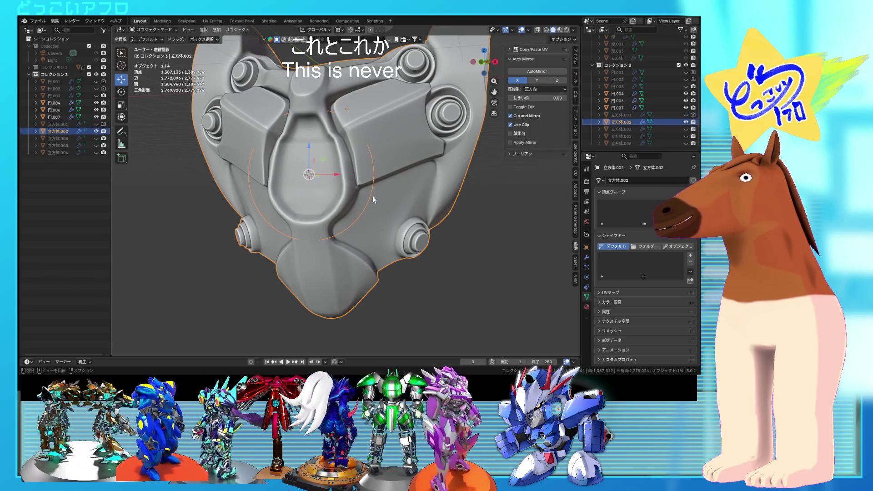
key("Tab")
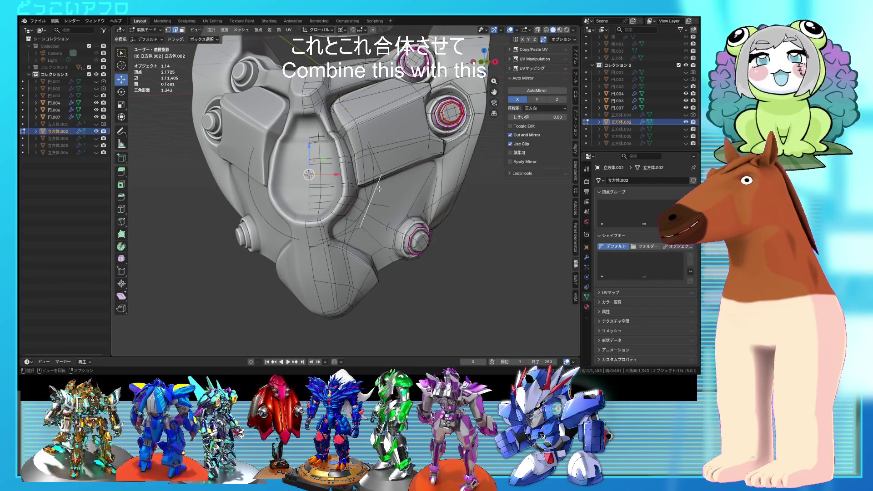
left_click(362, 158, "alt")
key("s")
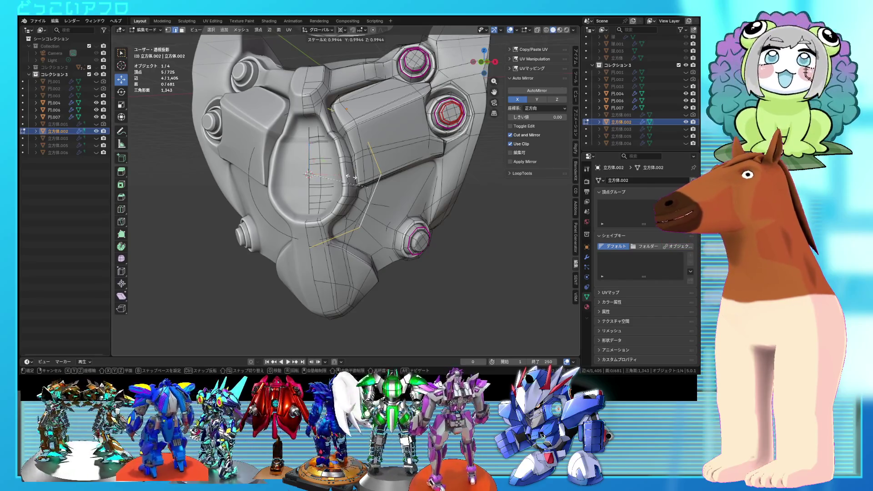
left_click(330, 163)
- Extrude the arc about 0.15 m along Y into the chest and enlarge both loops slightly
scroll(320, 169, "up", 3)
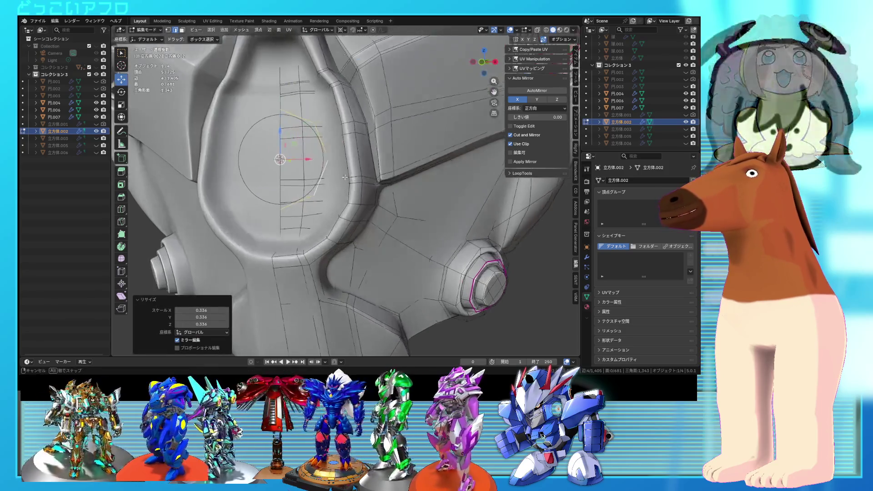
middle_click_drag(364, 184, 406, 182)
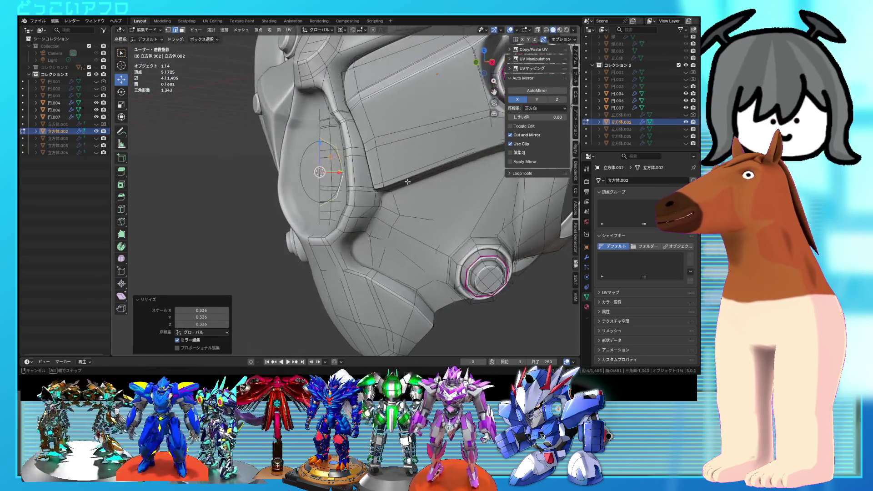
key("e")
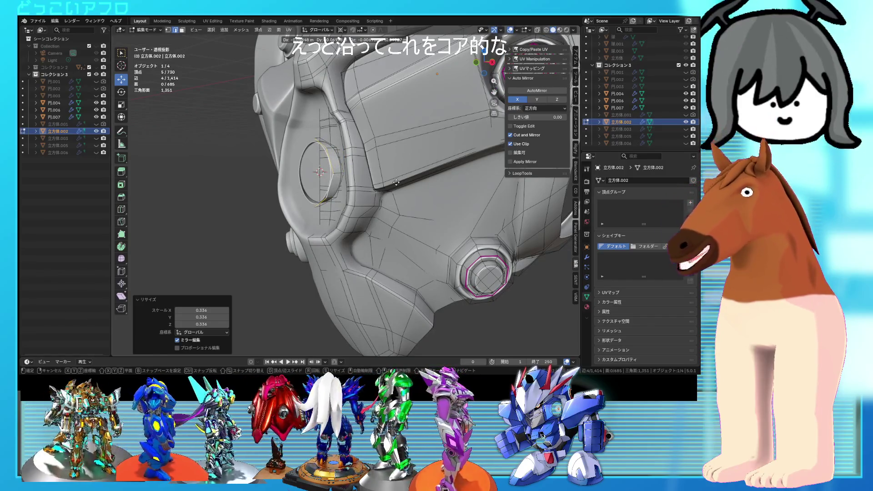
key("y")
left_click(395, 182)
middle_click_drag(395, 183, 358, 198)
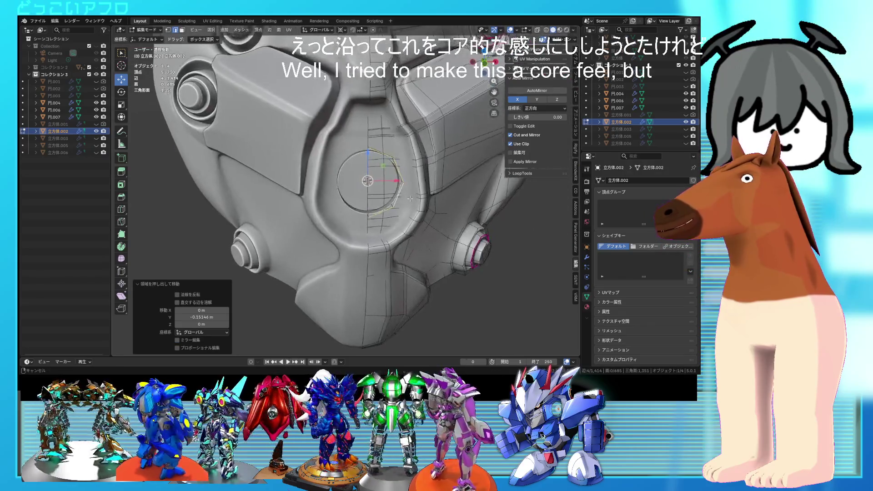
left_click(352, 184, "alt+shift")
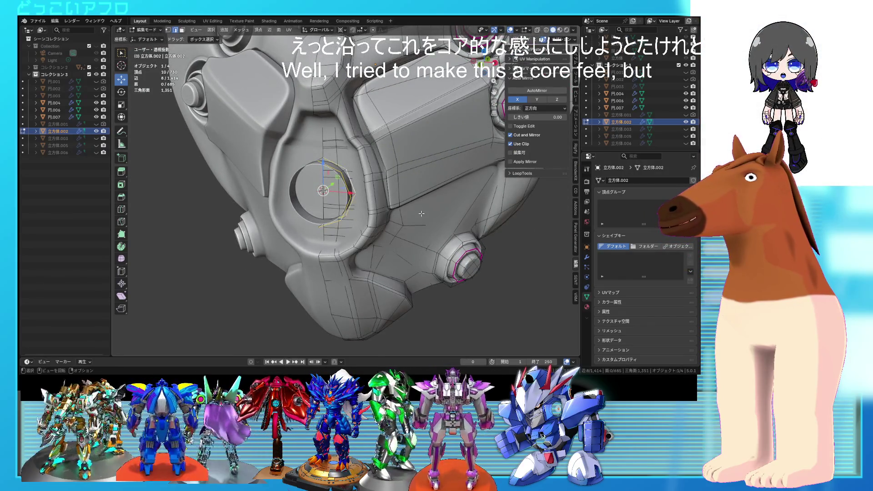
key("s")
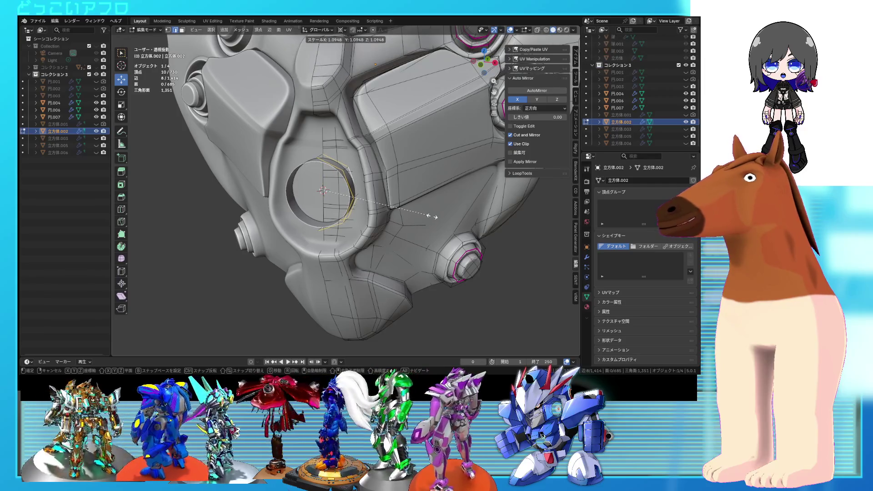
left_click(429, 215)
key("Tab")
scroll(427, 212, "up", 3)
mouse_move(455, 194)
middle_mouse_down()
mouse_move(417, 194)
mouse_move(364, 165)
middle_mouse_up()
scroll(386, 171, "up", 2)
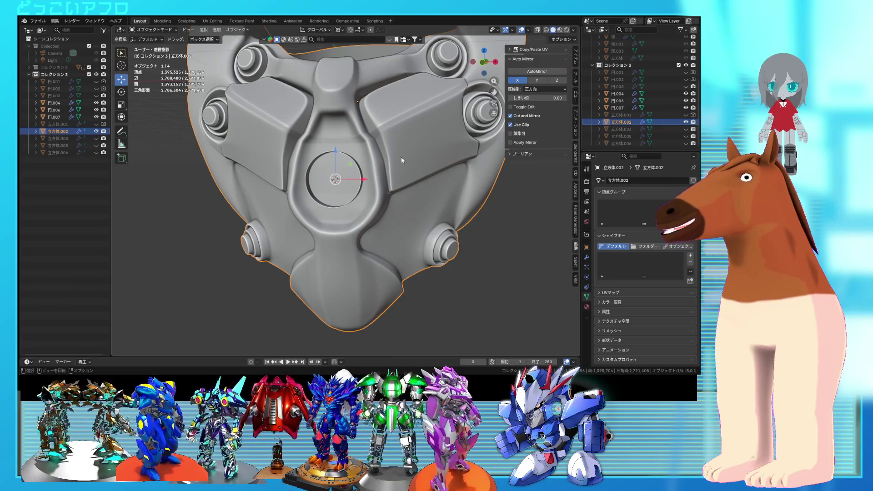
middle_click_drag(401, 157, 405, 153)
key("ctrl+s")
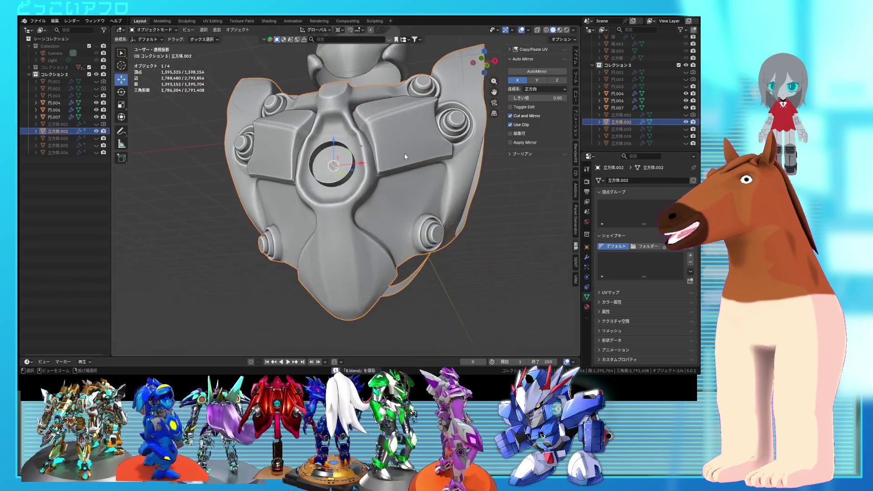
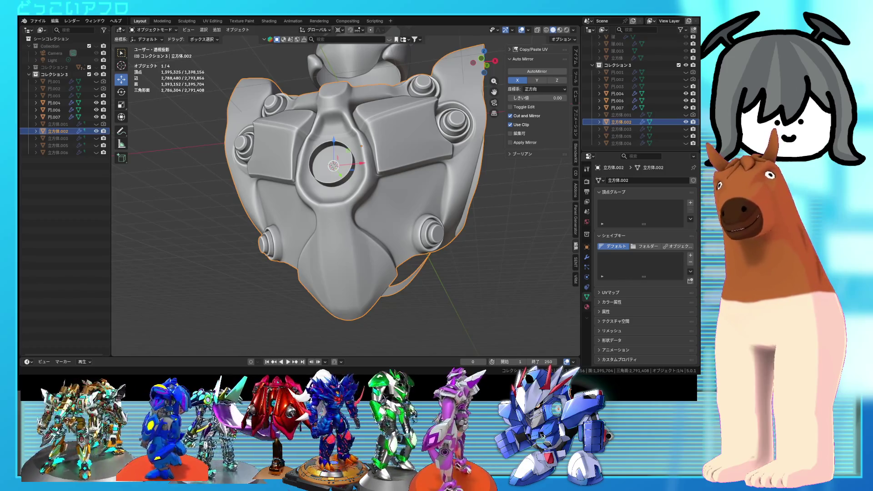
- Orbit around the chest armor to inspect it from several angles and save the file
middle_click_drag(345, 182, 406, 178)
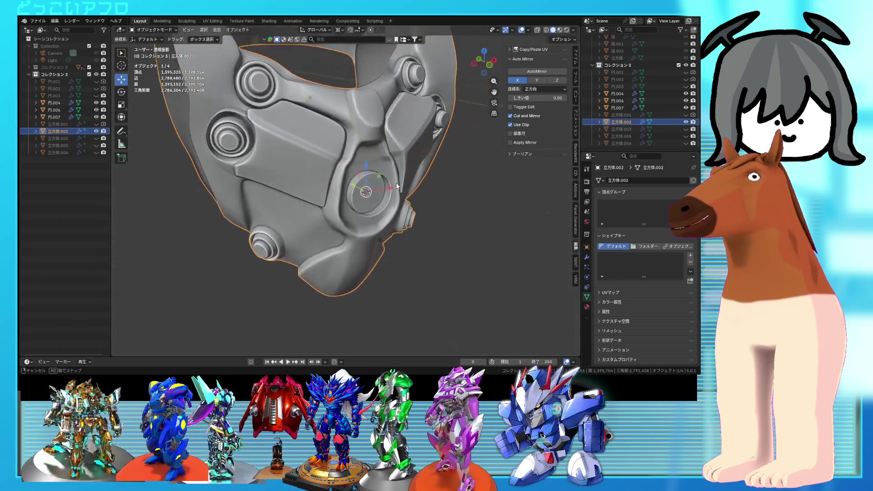
left_click(413, 176)
mouse_move(412, 176)
middle_mouse_down()
mouse_move(462, 184)
mouse_move(446, 182)
middle_mouse_up()
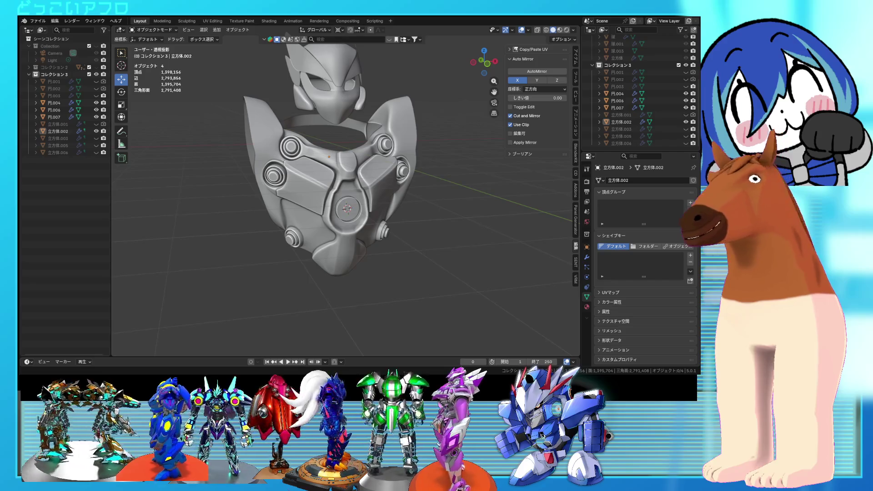
mouse_move(448, 235)
middle_mouse_down()
mouse_move(397, 241)
mouse_move(389, 252)
mouse_move(465, 280)
mouse_move(462, 301)
mouse_move(313, 240)
mouse_move(365, 229)
mouse_move(244, 234)
mouse_move(440, 243)
mouse_move(396, 225)
mouse_move(394, 279)
mouse_move(379, 261)
mouse_move(379, 271)
middle_mouse_up()
key("ctrl+s")
- Unhide 立方体.003, .005 and .006 in the Outliner and view the armor from the side
scroll(398, 162, "up", 5)
mouse_move(398, 162)
middle_mouse_down()
mouse_move(383, 196)
mouse_move(386, 236)
mouse_move(220, 170)
mouse_move(234, 160)
mouse_move(357, 152)
mouse_move(402, 173)
mouse_move(370, 159)
mouse_move(402, 149)
mouse_move(355, 174)
mouse_move(362, 161)
mouse_move(380, 174)
mouse_move(449, 178)
mouse_move(408, 169)
mouse_move(430, 182)
middle_mouse_up()
scroll(380, 174, "down", 2)
scroll(379, 173, "down", 2)
scroll(392, 177, "down", 1)
scroll(393, 178, "up", 4)
scroll(408, 168, "down", 2)
scroll(418, 173, "down", 2)
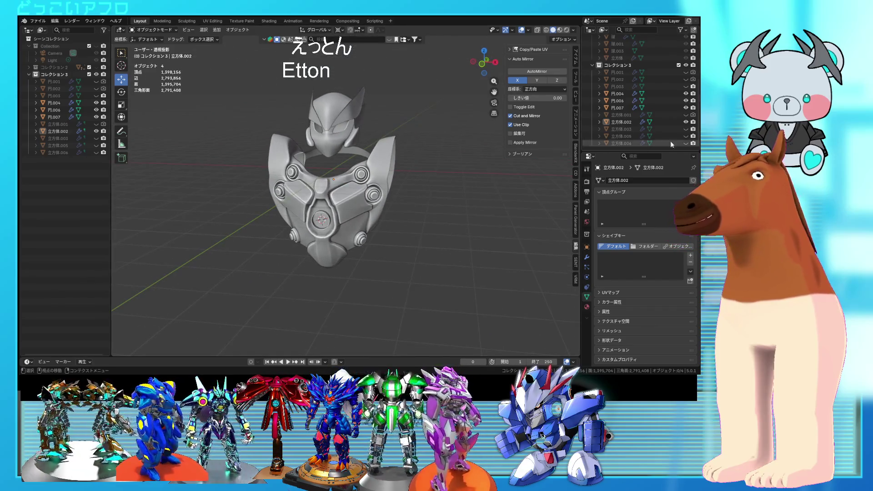
left_click_drag(686, 129, 686, 151)
mouse_move(462, 233)
middle_mouse_down()
mouse_move(472, 230)
mouse_move(399, 240)
middle_mouse_up()
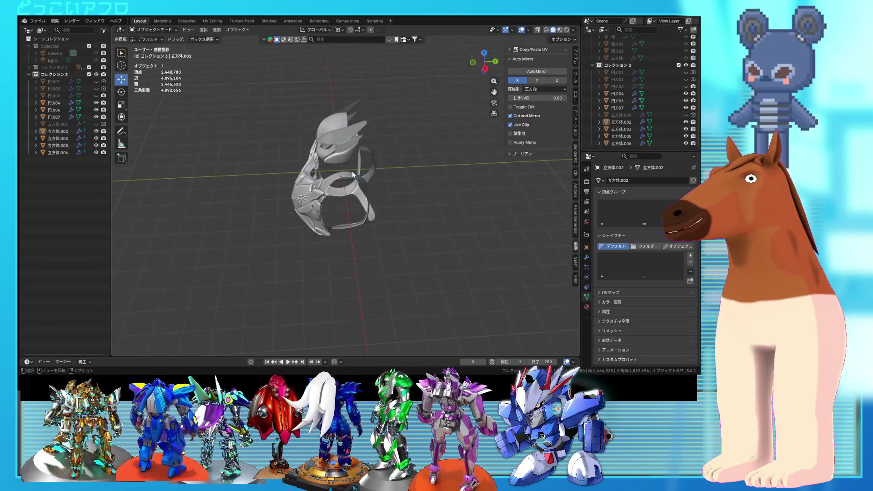
- Enter Edit Mode on chest armor 立方体.002, save, and select four front-band faces
left_click(352, 171)
scroll(352, 171, "up", 3)
key("Tab")
scroll(328, 188, "up", 2)
key("ctrl+s")
mouse_move(328, 187)
middle_mouse_down()
mouse_move(314, 228)
mouse_move(357, 145)
middle_mouse_up()
left_click(327, 226, "shift")
left_click(311, 231, "shift")
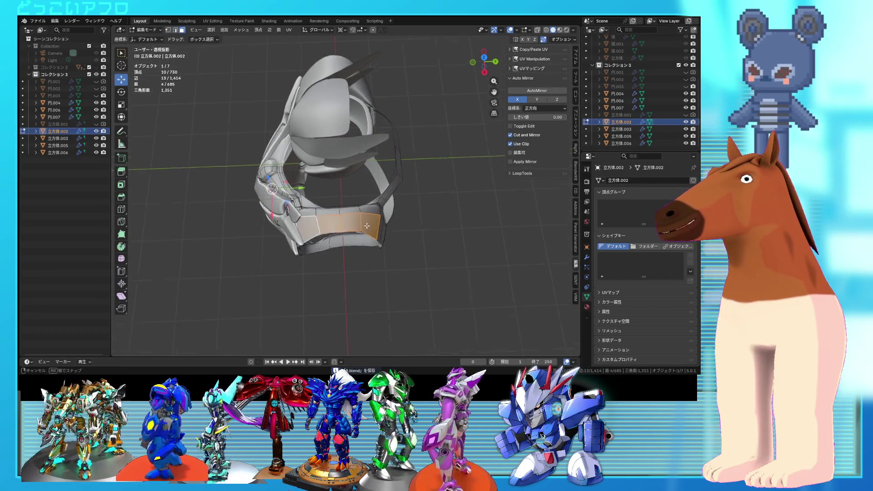
- Duplicate the four faces, fatten them 0.932 m, and move them 0.81763 m along X
key("shift+d")
key("Escape")
key("alt+s")
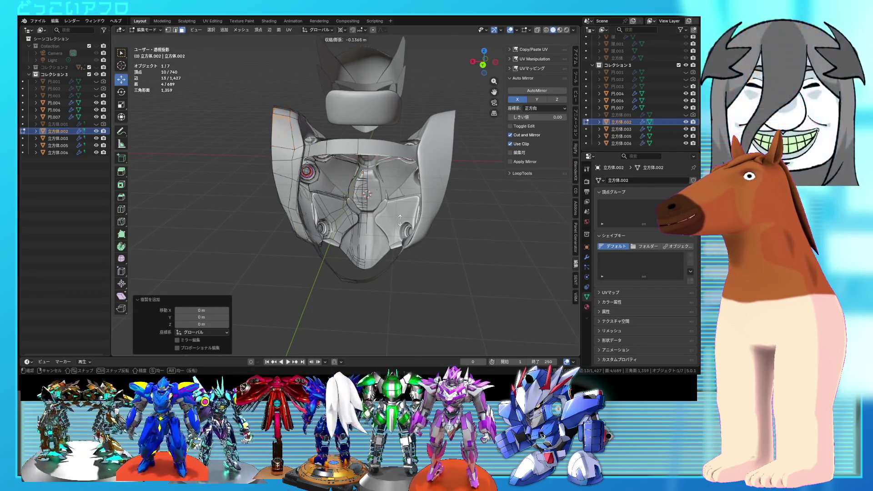
left_click(395, 204)
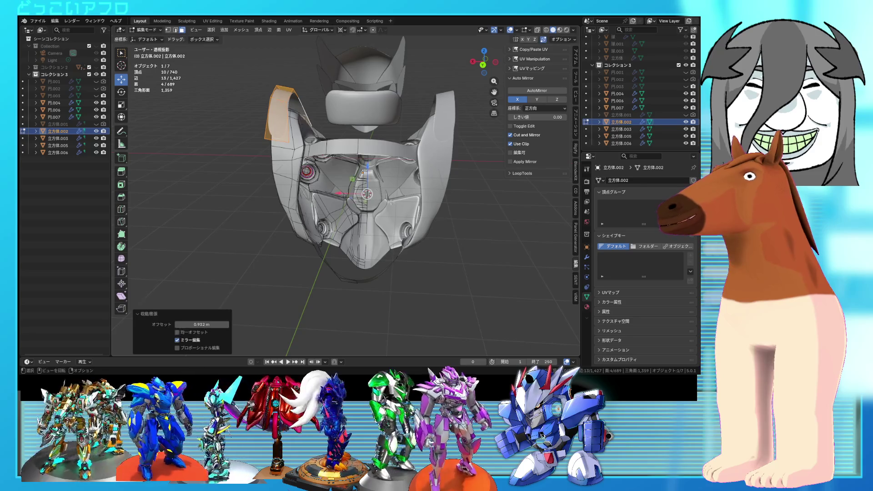
middle_click_drag(396, 204, 555, 208)
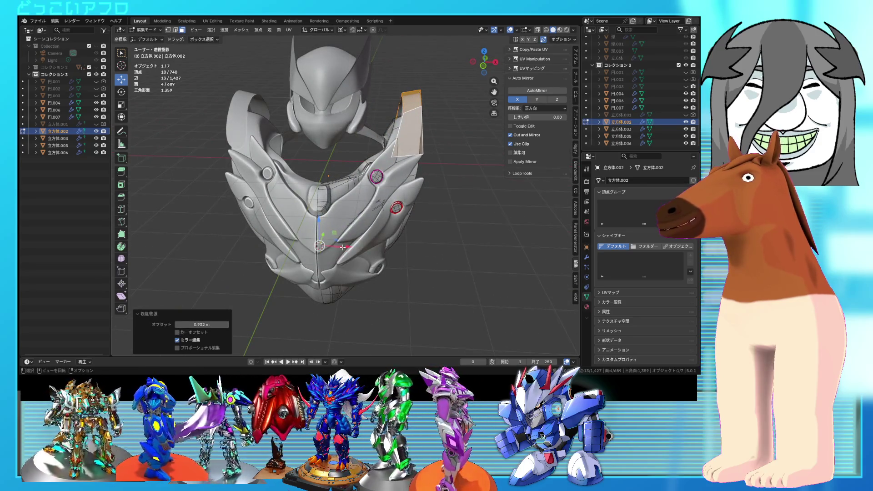
key("g")
key("x")
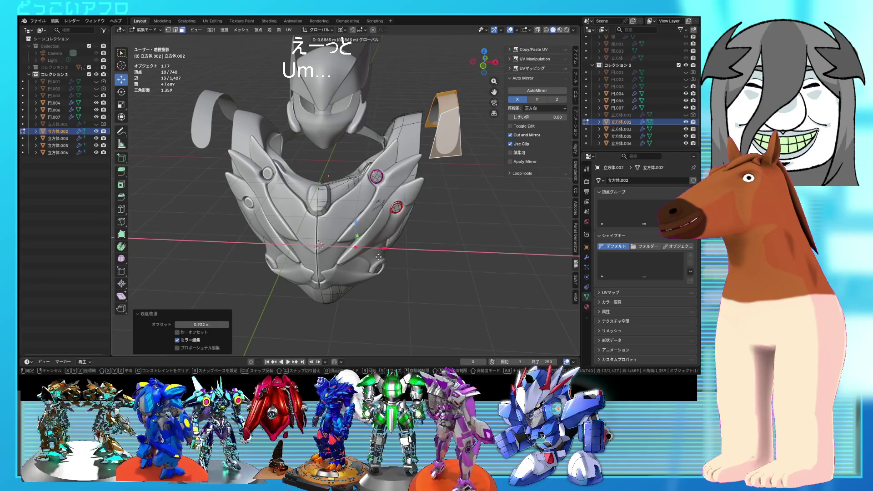
left_click(380, 255)
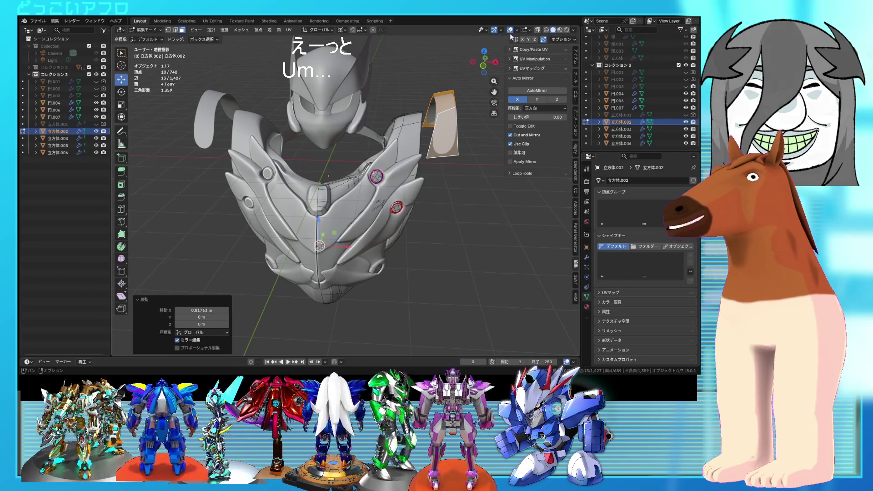
- Set the pivot to the selected panel, then switch to front wireframe view with vertex selection
left_click(510, 30)
left_click(342, 30)
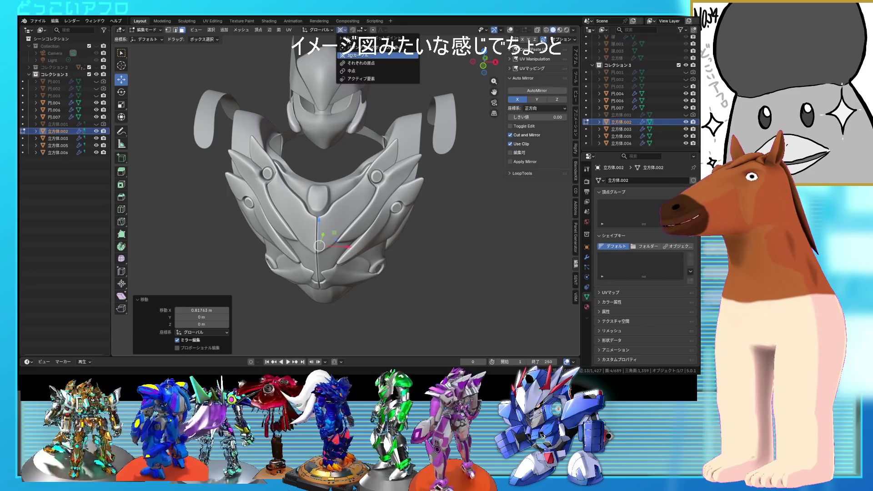
left_click(353, 52)
key("shift+alt+z")
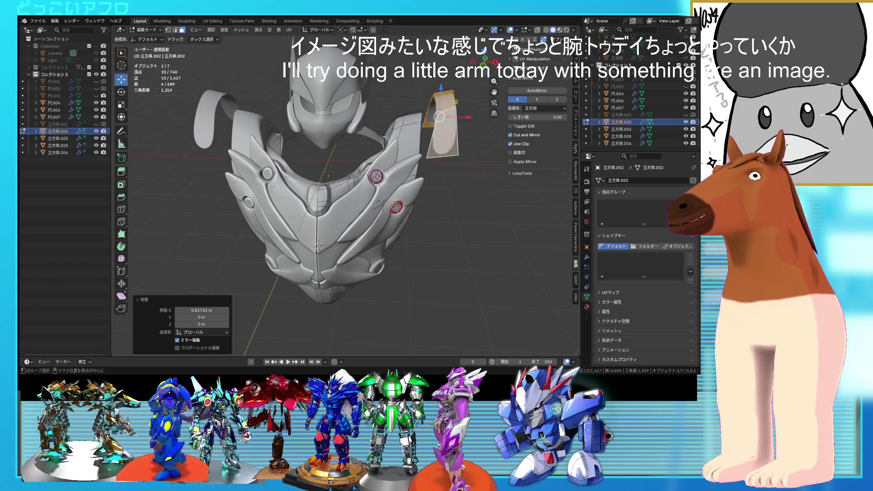
key("KP_1")
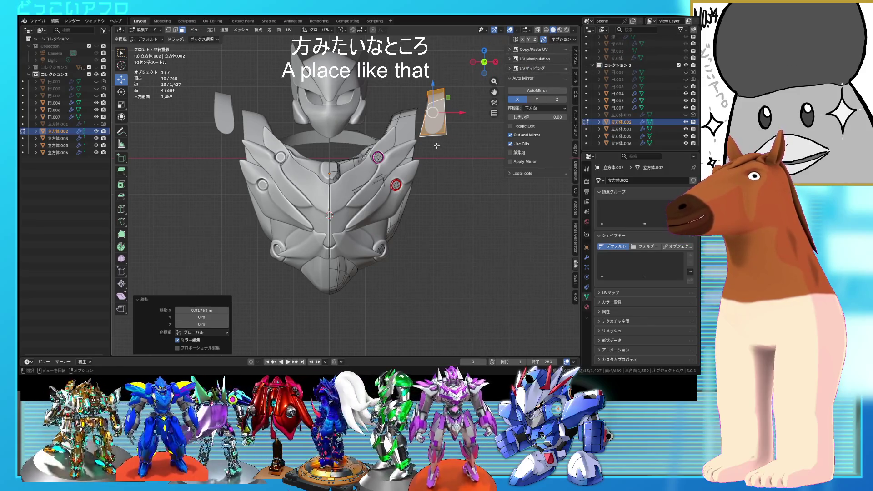
key("1")
key("shift+z")
- Reposition two vertices of the shoulder panel
left_click(422, 135)
key("g")
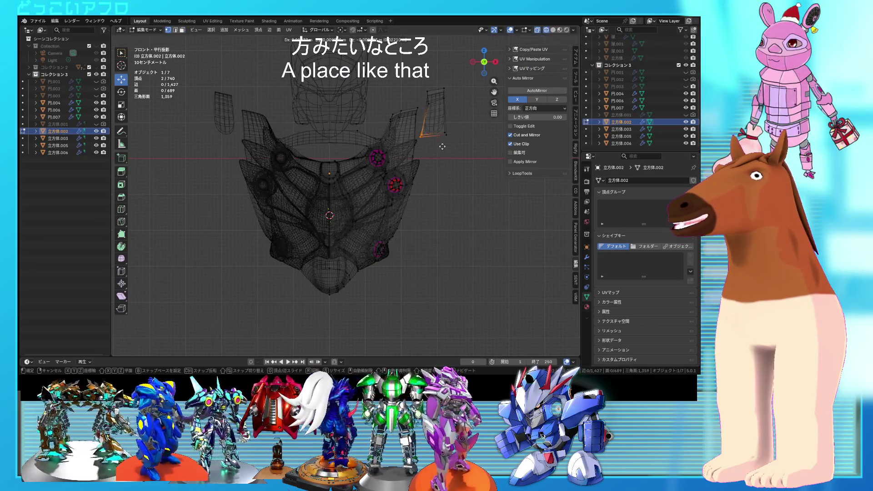
left_click(456, 151)
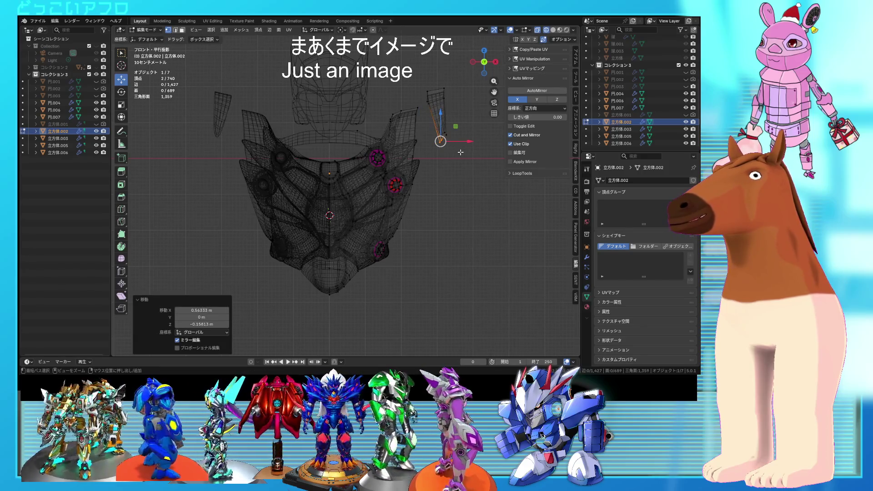
key("g")
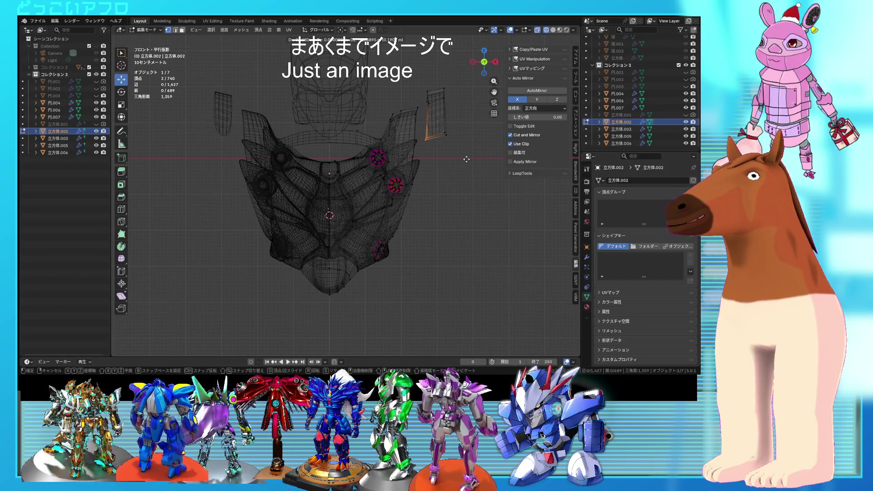
left_click(467, 170)
- Move five shoulder-plate vertices and rotate them about 10°
left_click_drag(442, 96, 439, 85)
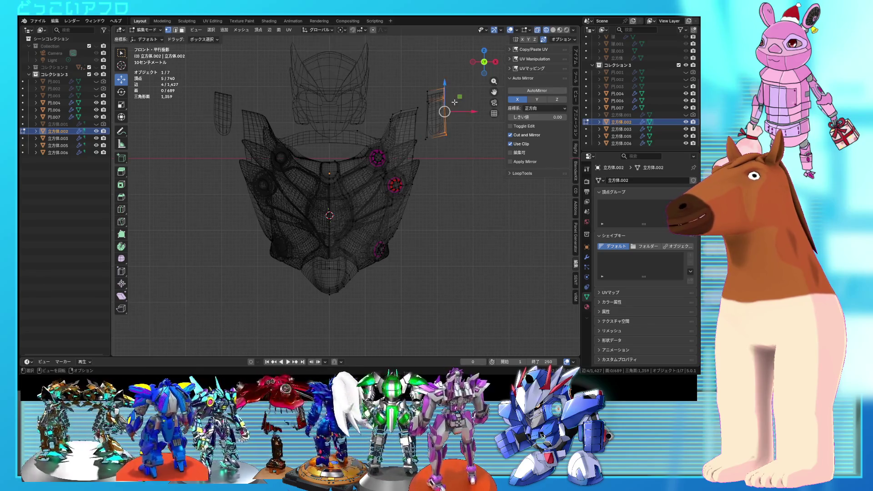
key("g")
left_click(477, 157)
key("r")
left_click(472, 166)
key("g")
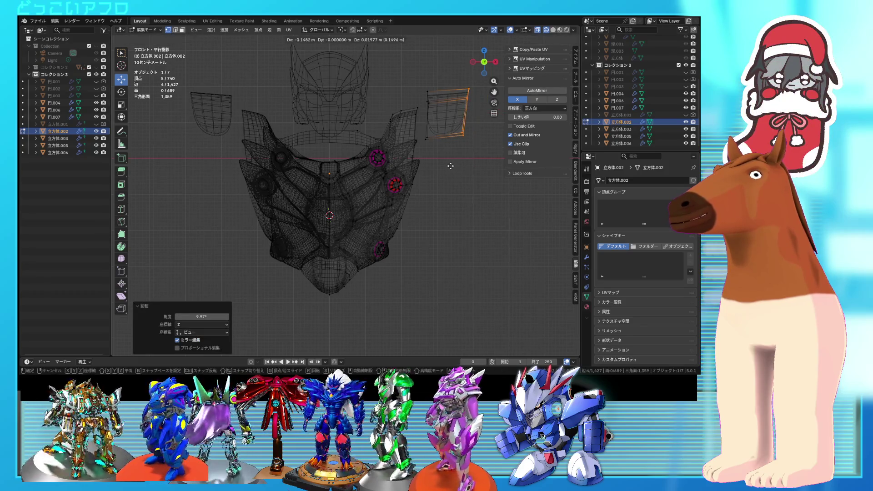
left_click(448, 166)
key("g")
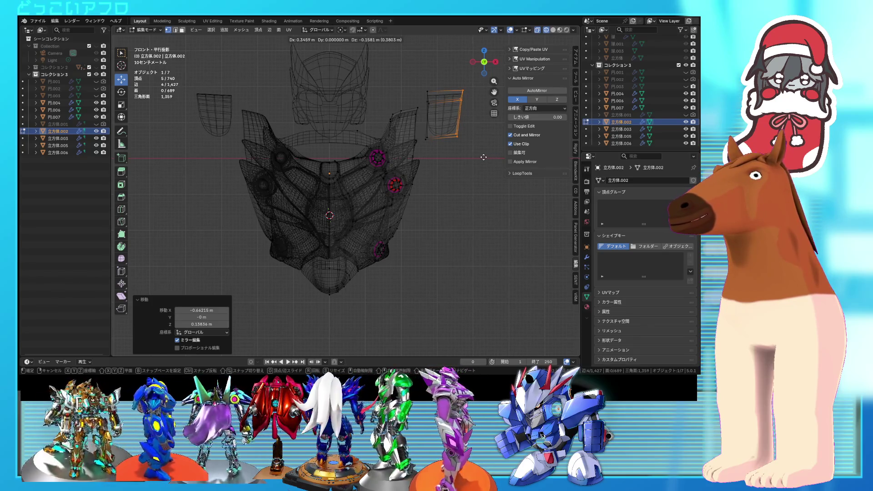
left_click(452, 144)
- Move three vertices on the plate's upper part upward
left_click_drag(432, 136, 422, 132)
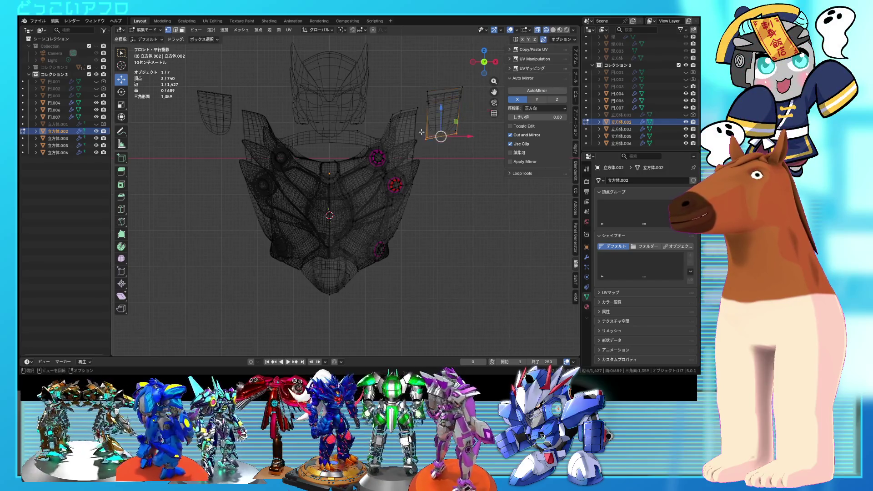
key("g")
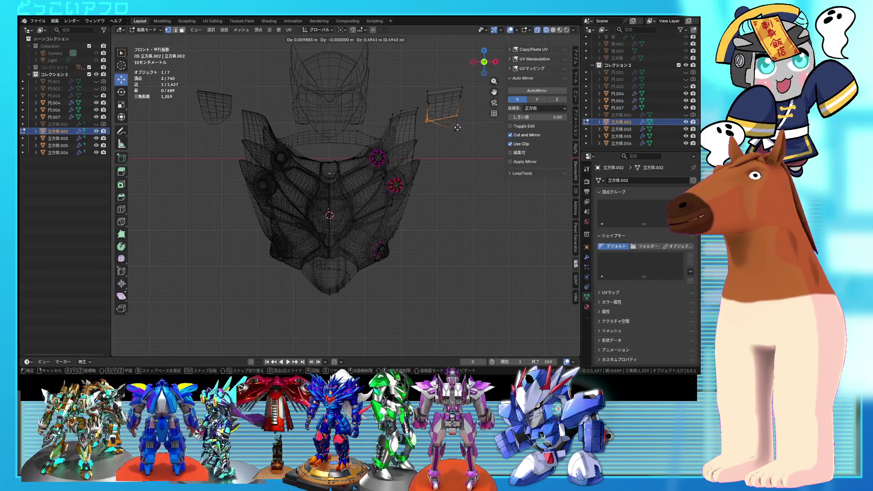
left_click(465, 143)
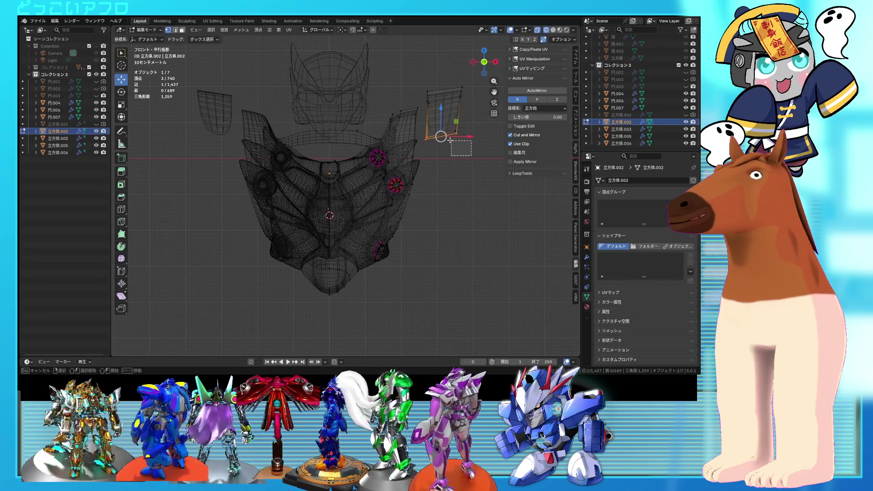
key("g")
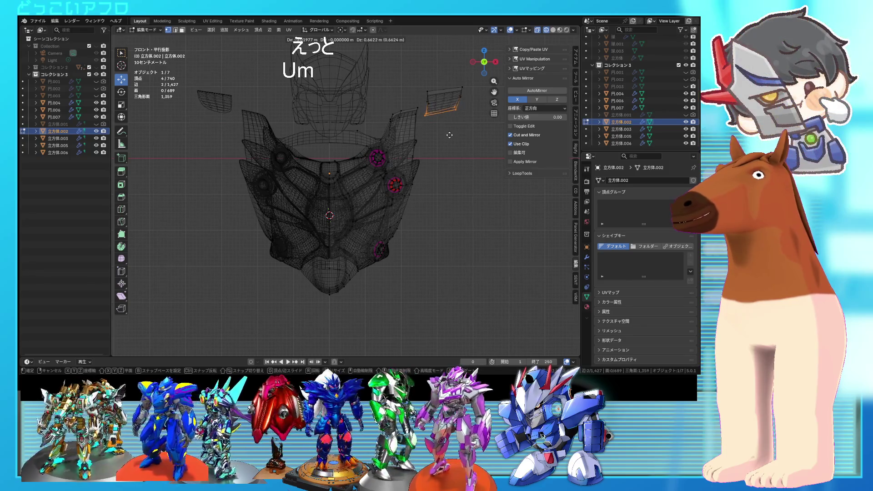
left_click(450, 138)
- Leave Edit Mode, look over the reshaped plate from another angle, and return to Edit Mode
key("Tab")
mouse_move(450, 139)
middle_mouse_down()
mouse_move(433, 167)
mouse_move(382, 187)
mouse_move(422, 169)
mouse_move(395, 217)
mouse_move(424, 214)
middle_mouse_up()
key("shift+z")
key("Tab")
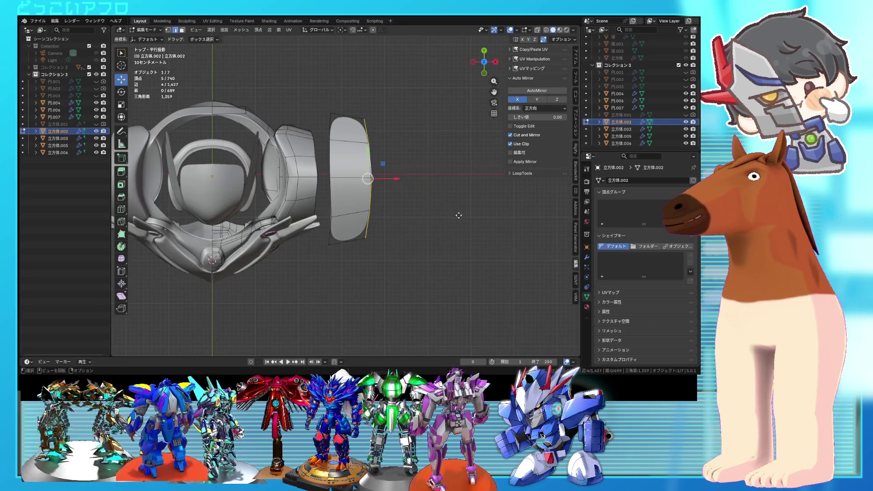
- Extrude the plate's edge into a new strip scaled to 0.887
key("e")
left_click(480, 232)
key("s")
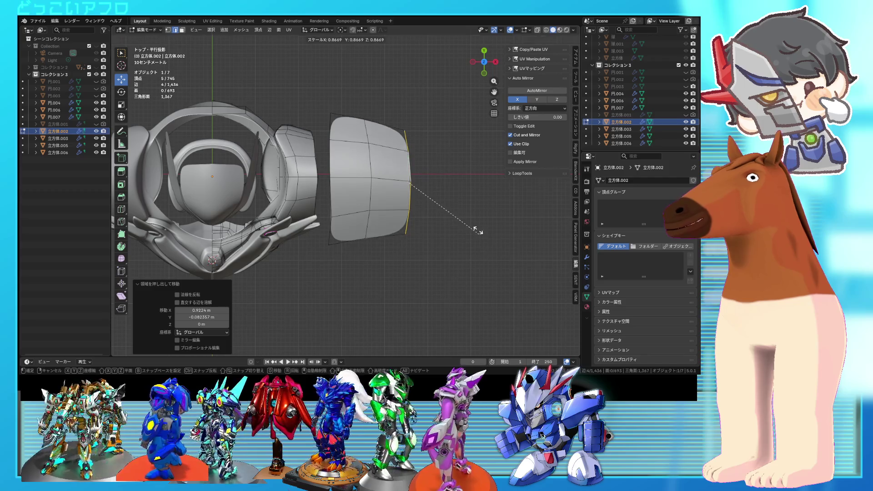
left_click(476, 224)
key("g")
key("s")
left_click(458, 212)
- Switch to front view with X-ray on and select the plate's lower edge
key("KP_1")
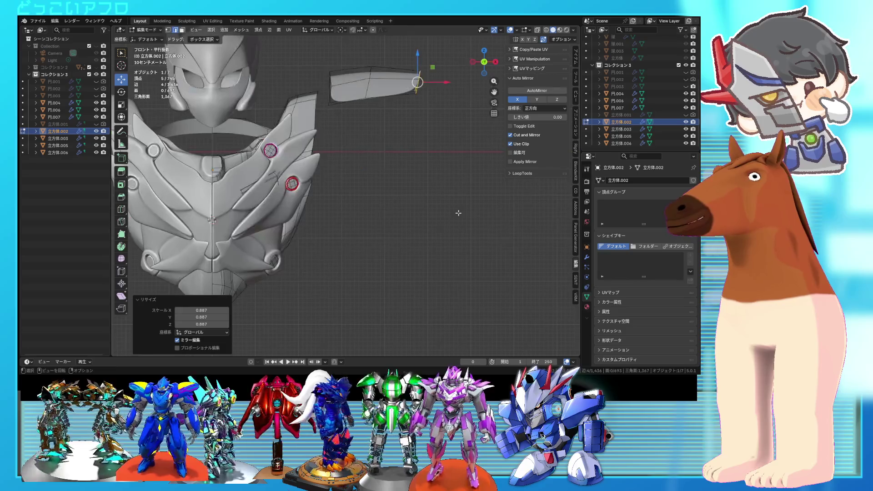
key("g")
right_click(474, 234)
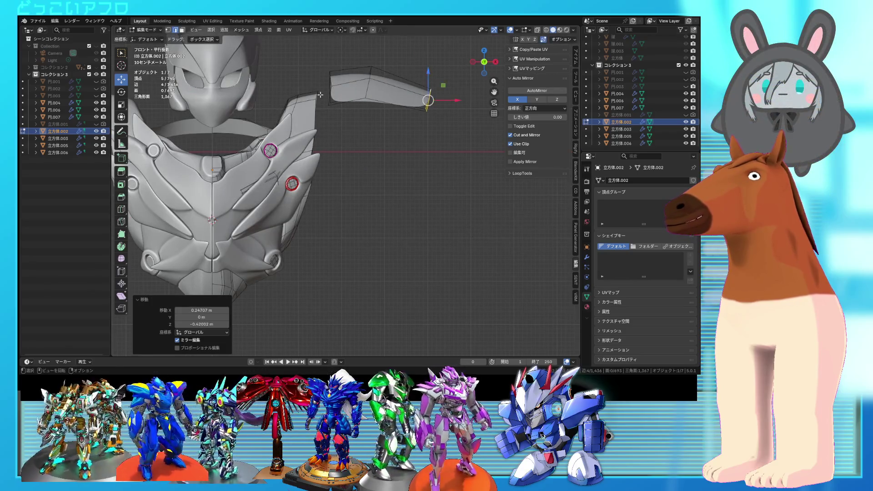
key("alt+z")
left_click(347, 101)
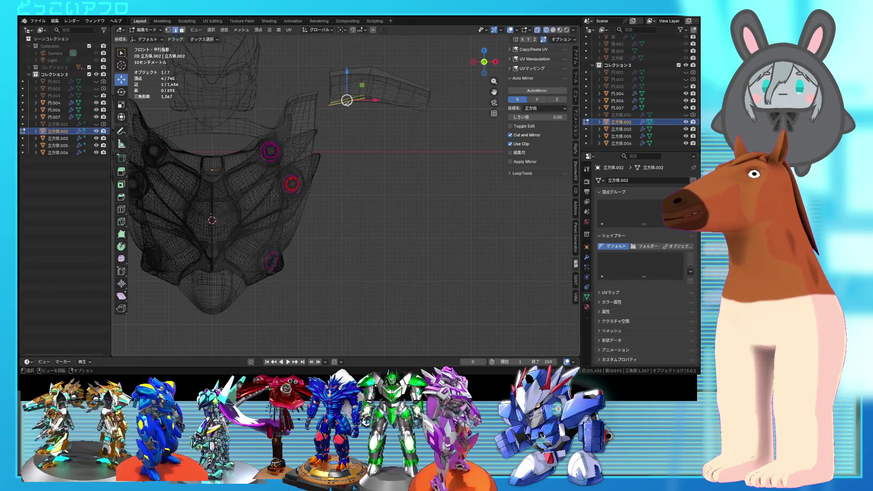
- Extrude the lower edge, scale it to 0.784, and move it down toward the upper arm
key("e")
left_click(380, 178)
key("g")
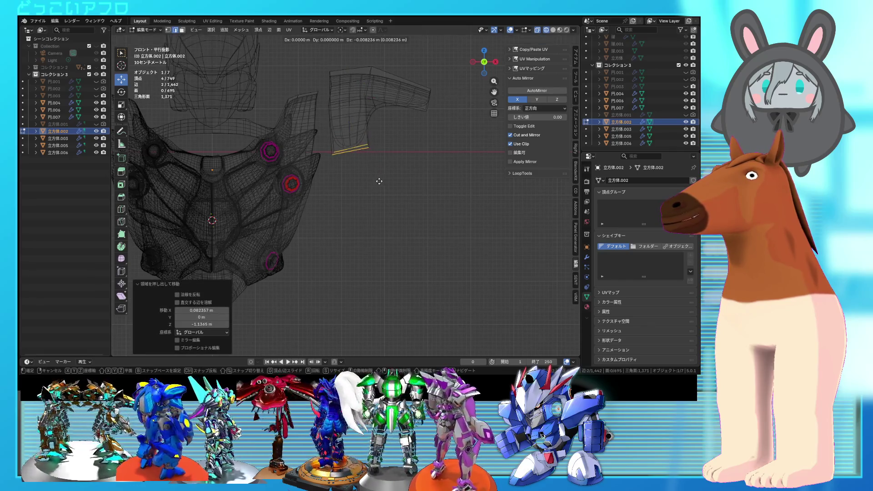
left_click(377, 182)
key("s")
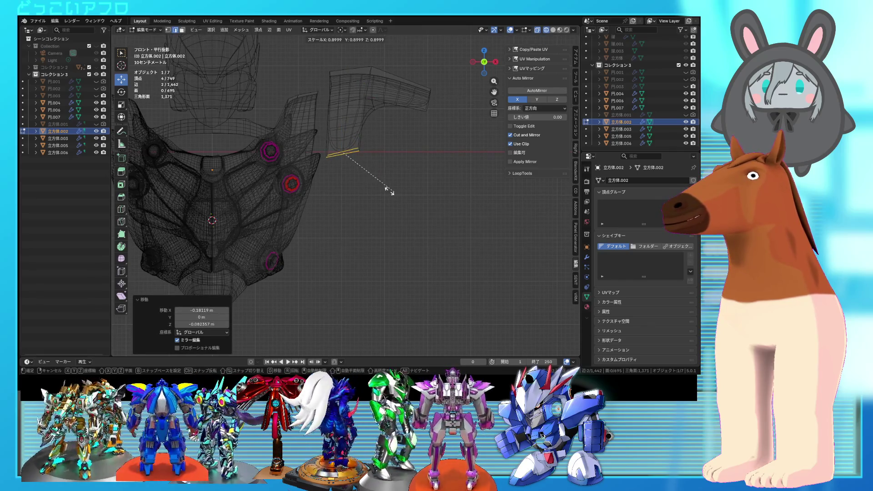
left_click(388, 183)
key("g")
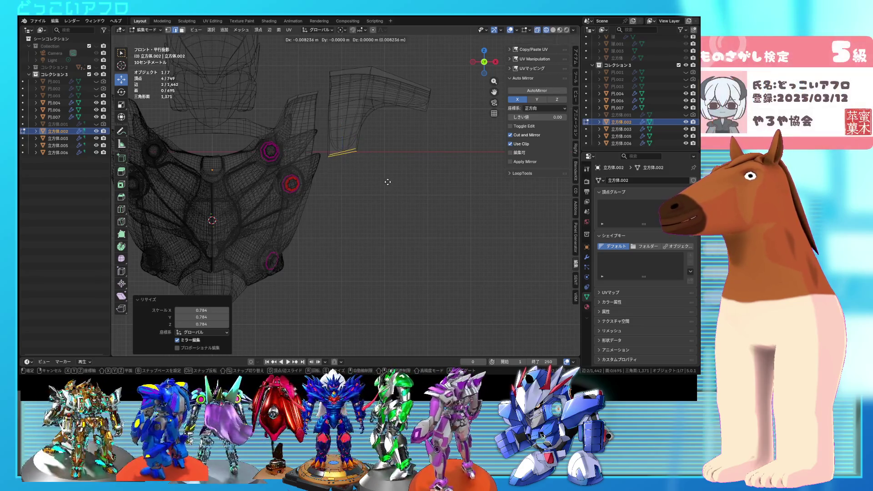
left_click(387, 182)
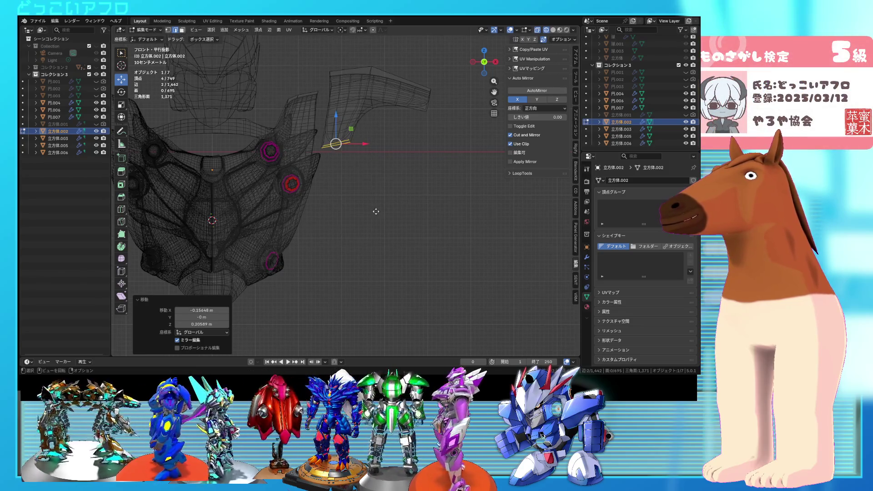
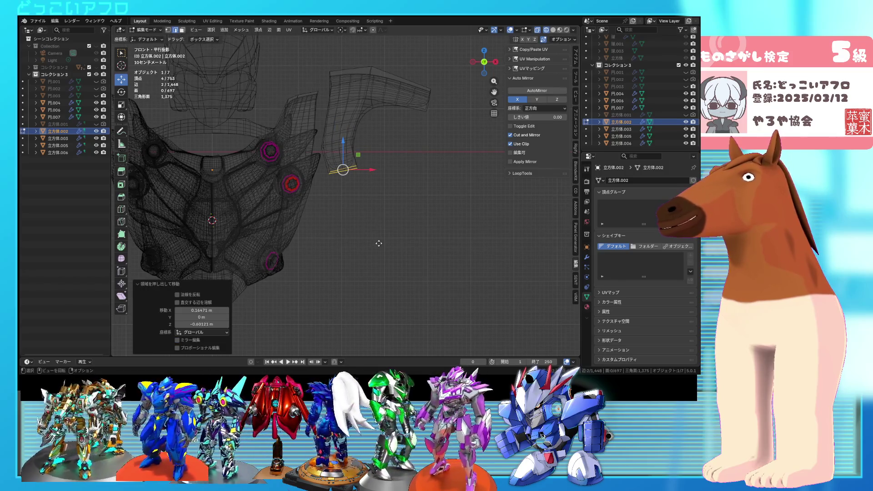
- Move the extruded edge down the arm and shrink it to 0.439
key("g")
scroll(373, 250, "down", 1)
left_click(259, 173)
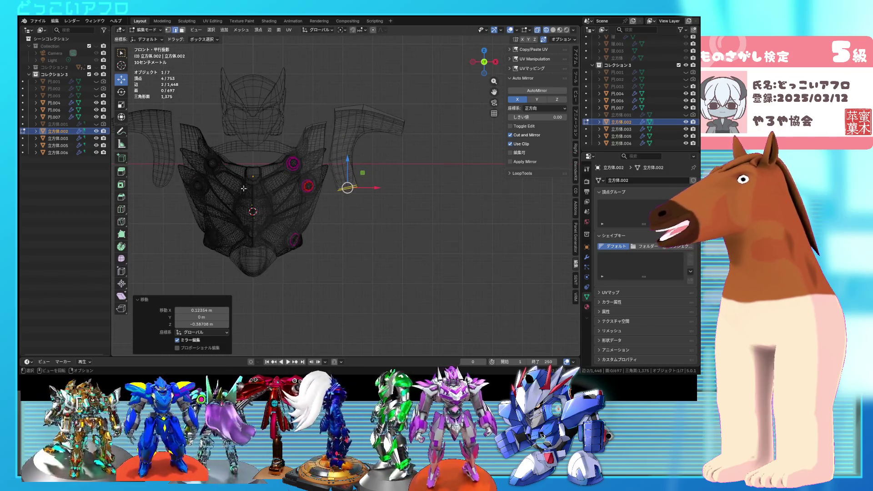
scroll(375, 248, "up", 1)
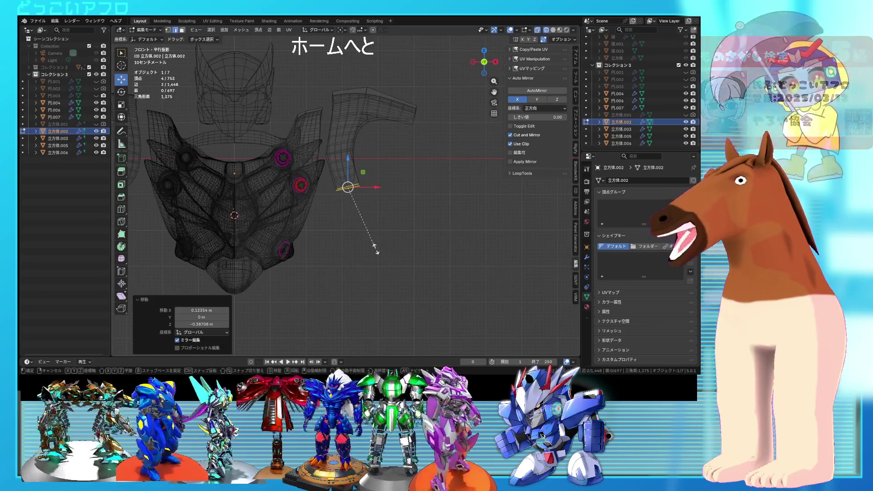
key("s")
left_click(359, 216)
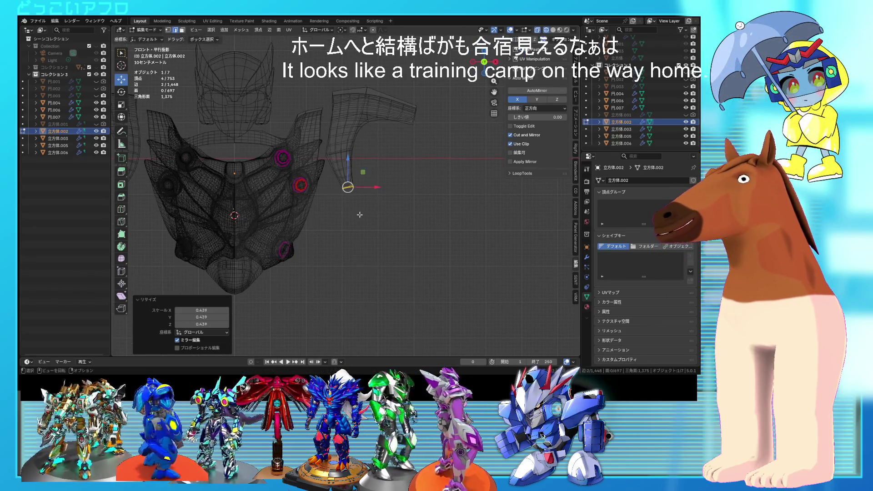
- Deepen the flap's end front-to-back by scaling it to 1.292 along Y
mouse_move(335, 217)
middle_mouse_down("alt")
mouse_move(307, 217)
mouse_move(383, 183)
middle_mouse_up("alt")
key("shift+z")
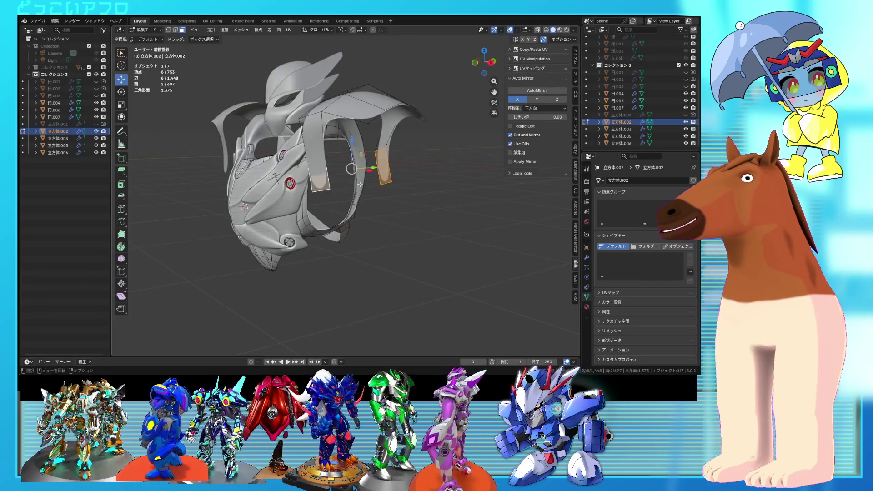
middle_click_drag(360, 184, 409, 196)
key("s")
key("y")
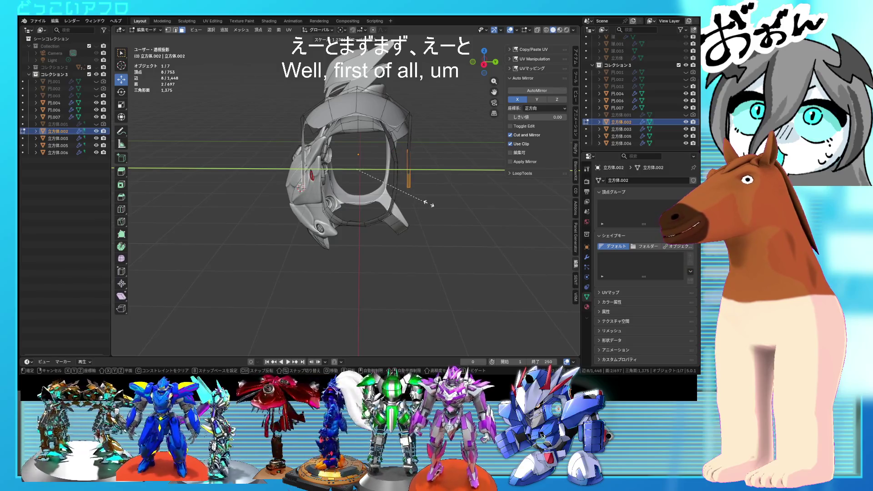
left_click(435, 203)
middle_click_drag(436, 203, 364, 136)
scroll(364, 137, "up", 3)
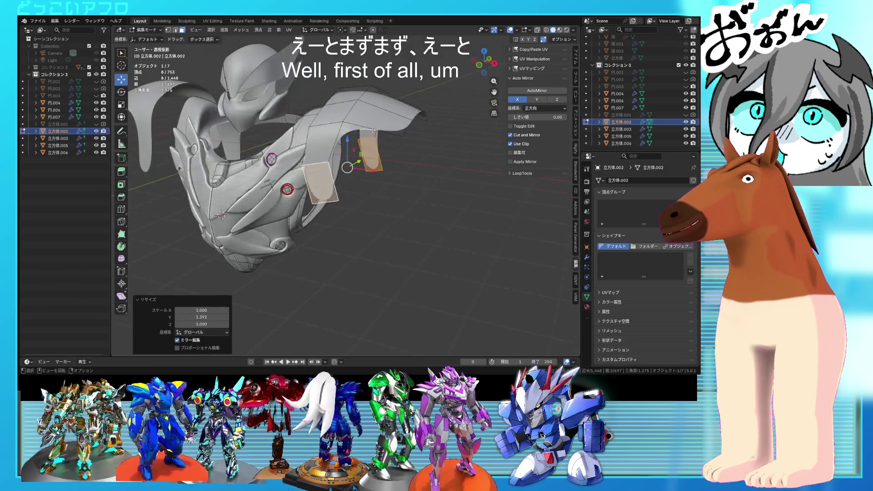
left_click(367, 126)
- Shrink the whole shoulder guard to 0.832 and move it along X toward the chest
key("l")
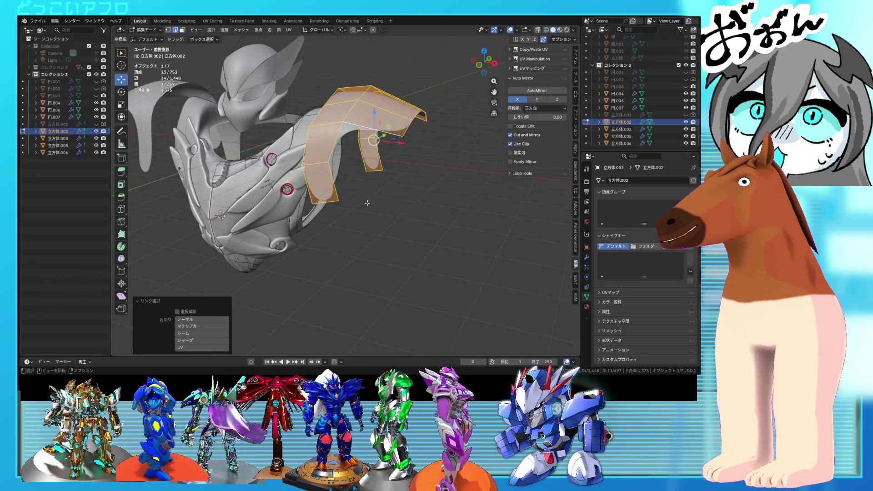
key("s")
left_click(371, 193)
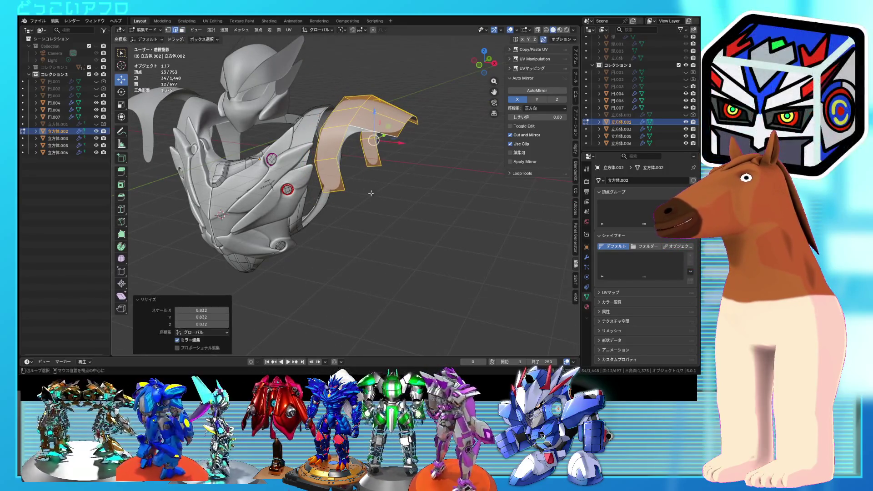
key("KP_1")
key("g")
key("x")
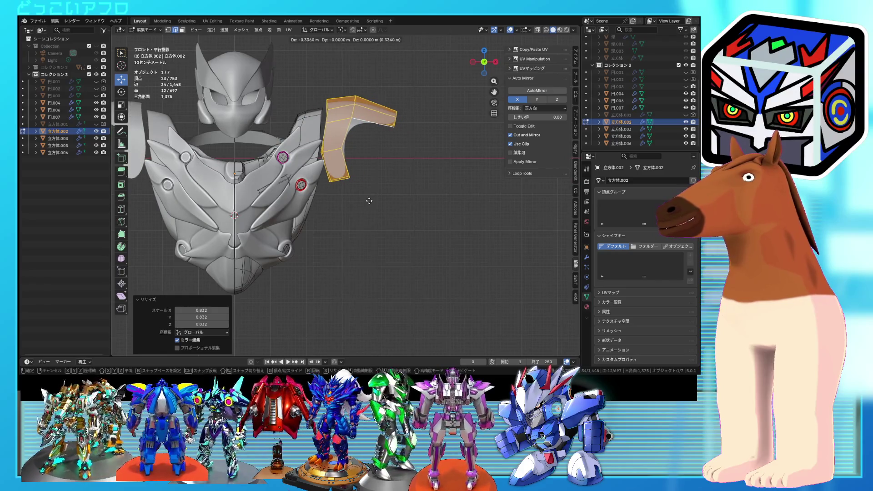
left_click(366, 196)
- Add a centred edge loop across the shoulder guard and select its outer tip edge
mouse_move(366, 197)
middle_mouse_down()
mouse_move(367, 223)
mouse_move(305, 193)
middle_mouse_up()
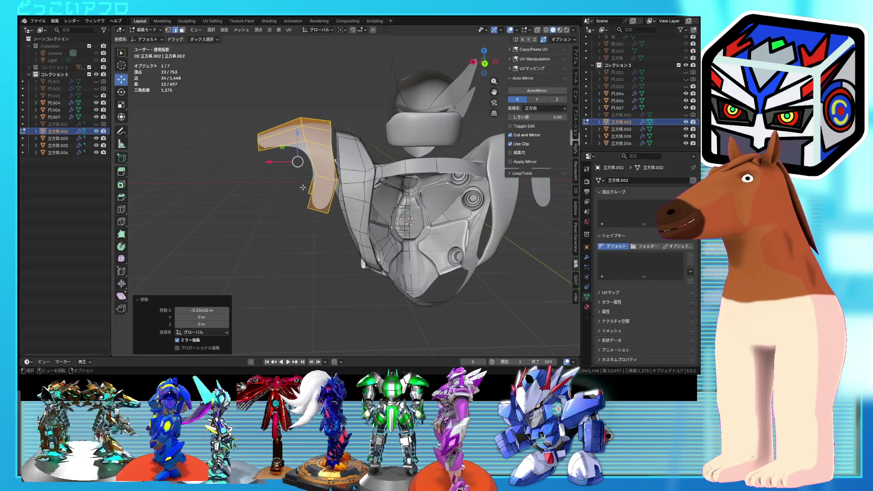
key("ctrl+r")
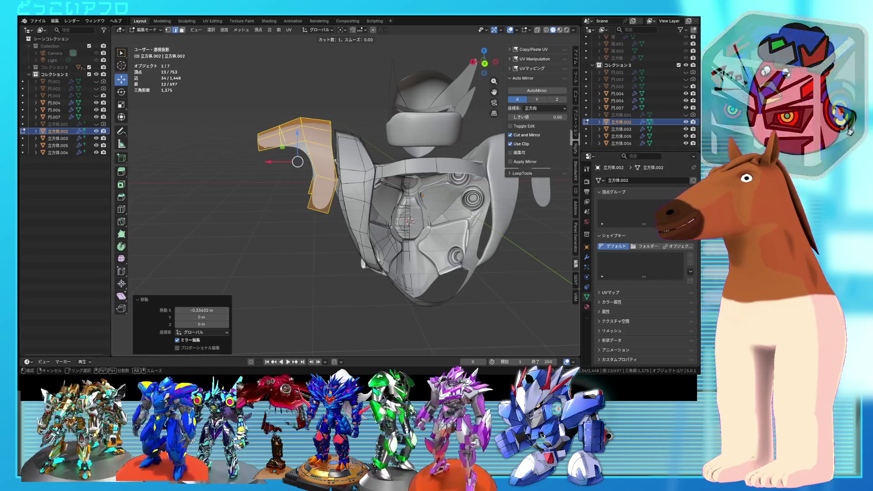
left_click(279, 148)
right_click(279, 148)
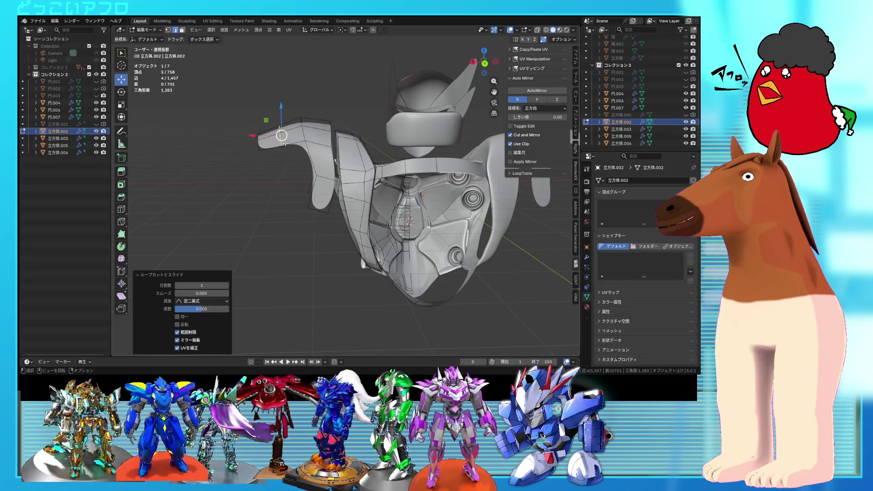
left_click(285, 145)
- Move the guard's tip vertices down into a curl and fill a face between them
key("KP_1")
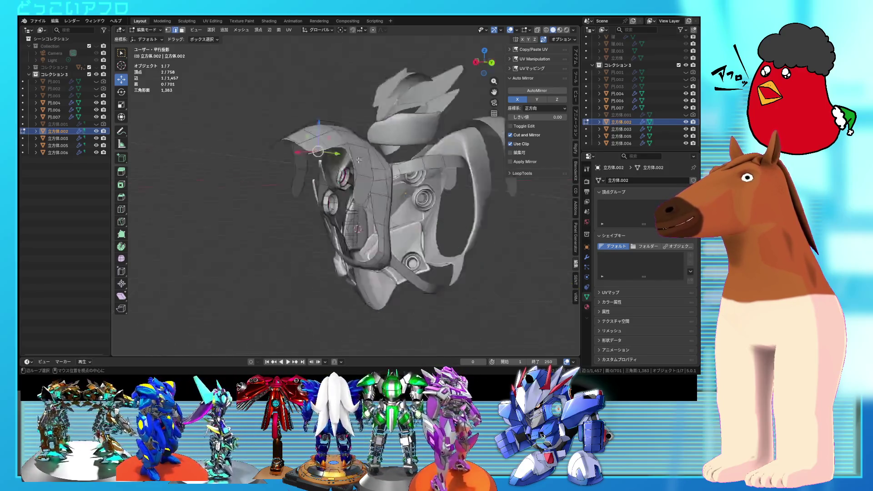
key("shift+z")
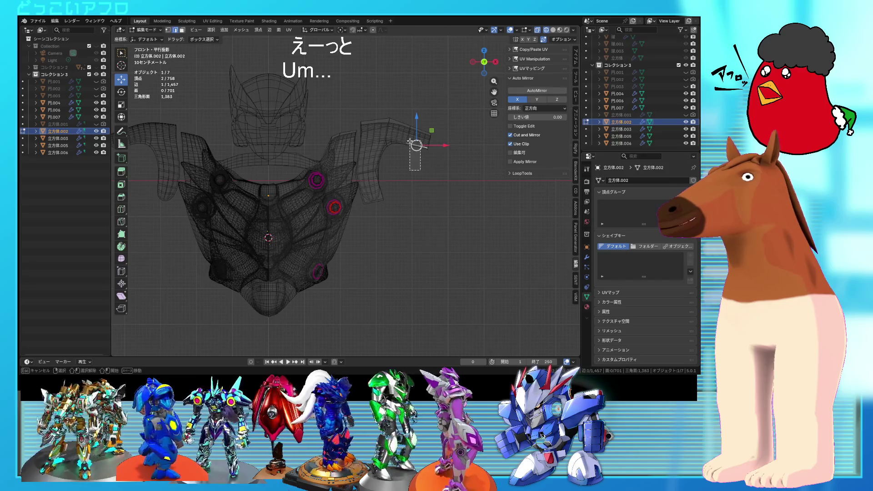
left_click_drag(409, 142, 416, 147)
key("shift+z")
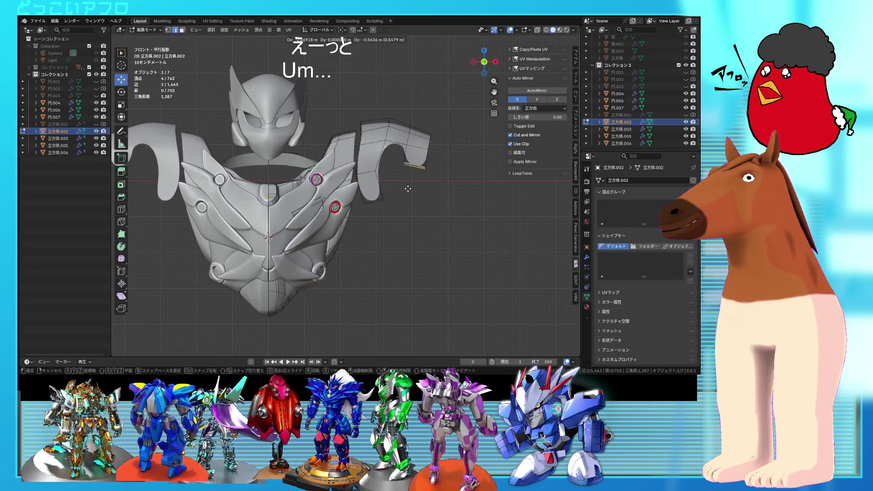
left_click(409, 182)
key("f")
- Tilt the guard's outer tip by -18°, then try repositioning it and undo the move
key("ctrl+KP_1")
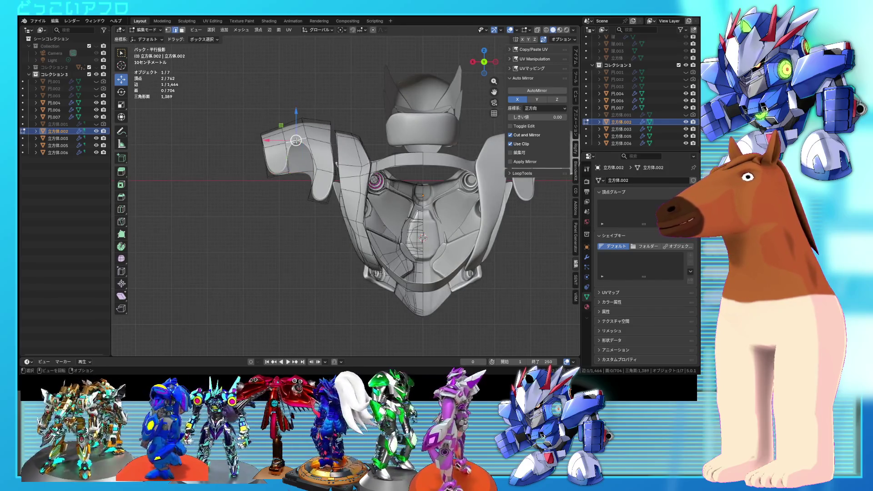
middle_click_drag(315, 151, 462, 166)
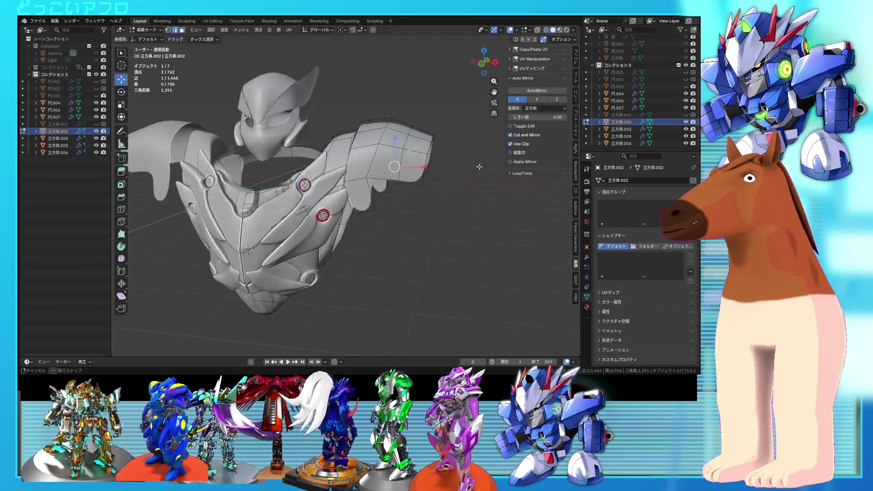
key("KP_1")
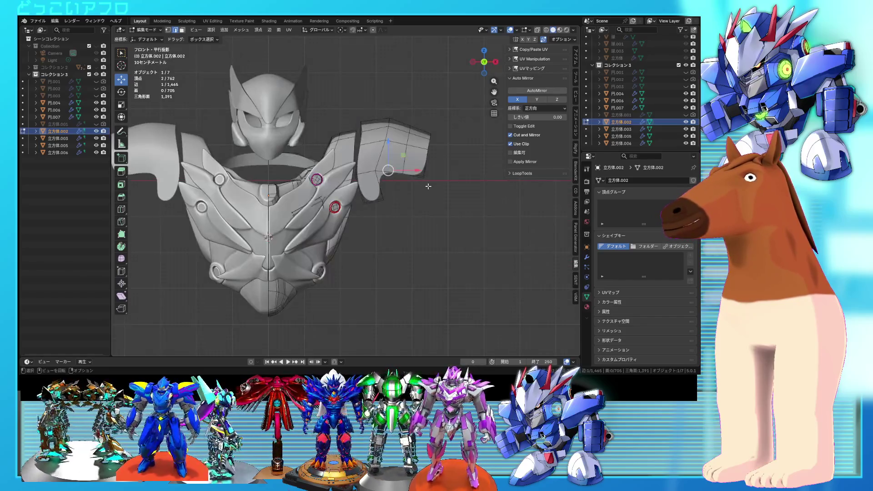
key("shift+z")
left_click_drag(434, 195, 409, 171)
key("r")
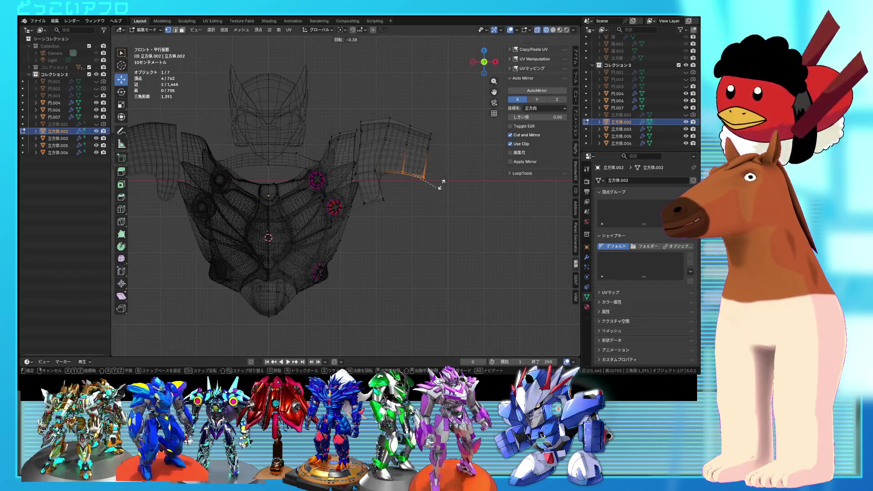
left_click(443, 180)
key("g")
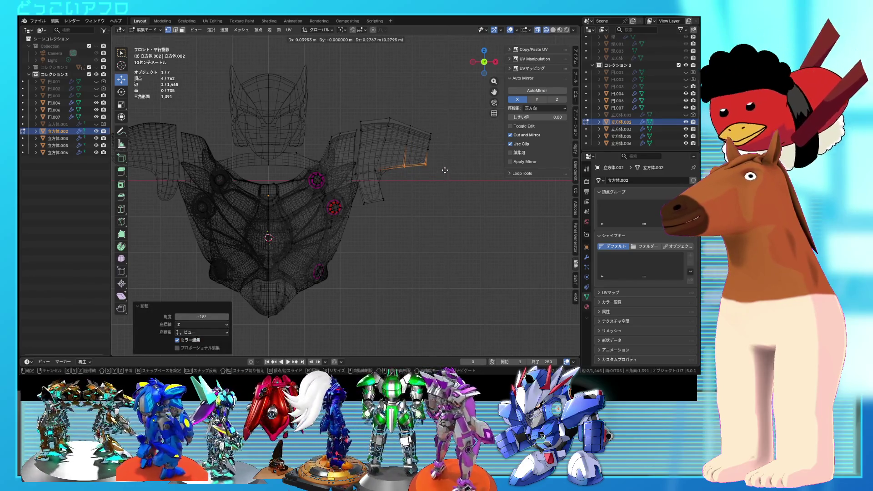
left_click(443, 169)
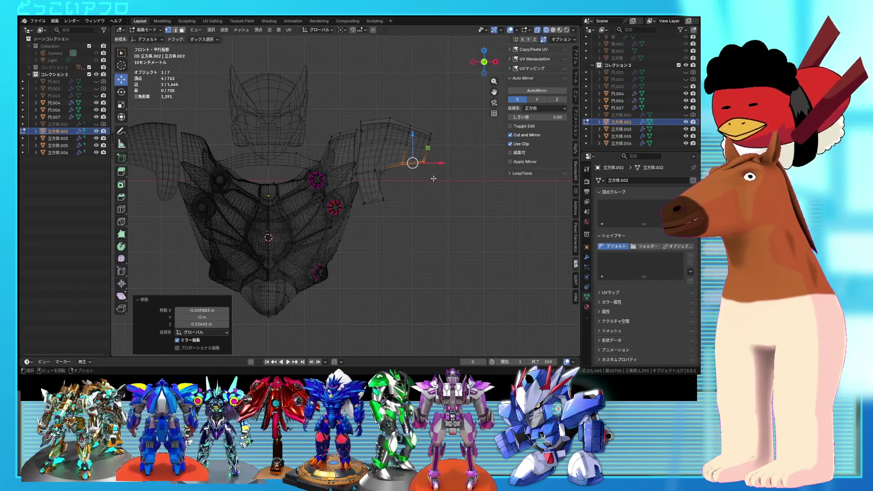
key("ctrl+z")
- Leave Edit Mode, turn to the lower-body piece and start editing its mesh
key("Tab")
key("shift+z")
mouse_move(368, 196)
middle_mouse_down()
mouse_move(325, 201)
mouse_move(302, 191)
mouse_move(448, 194)
middle_mouse_up()
key("Tab")
scroll(302, 191, "up", 4)
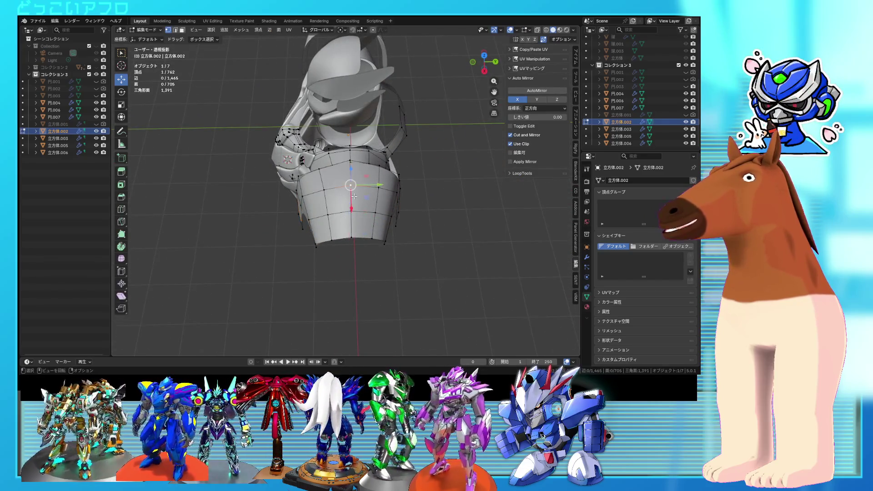
- Narrow the lower-body piece to 0.903 along Y and reposition it
key("l")
key("s")
key("x")
key("y")
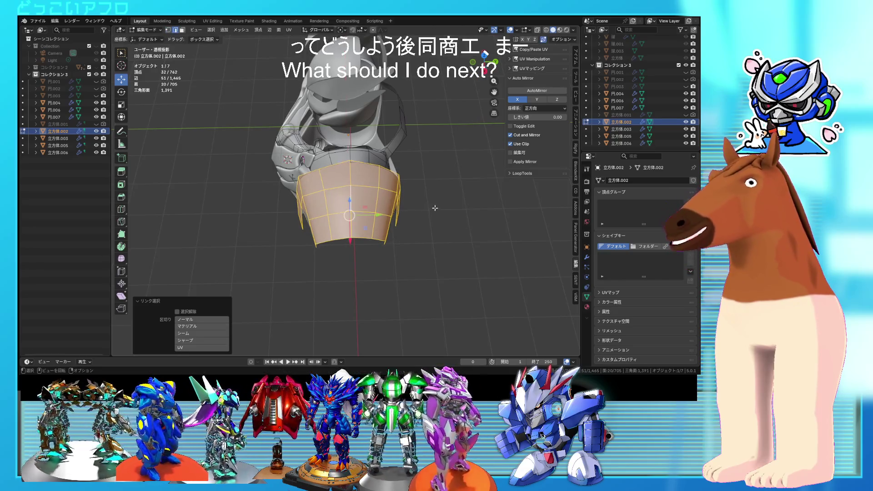
left_click(432, 210)
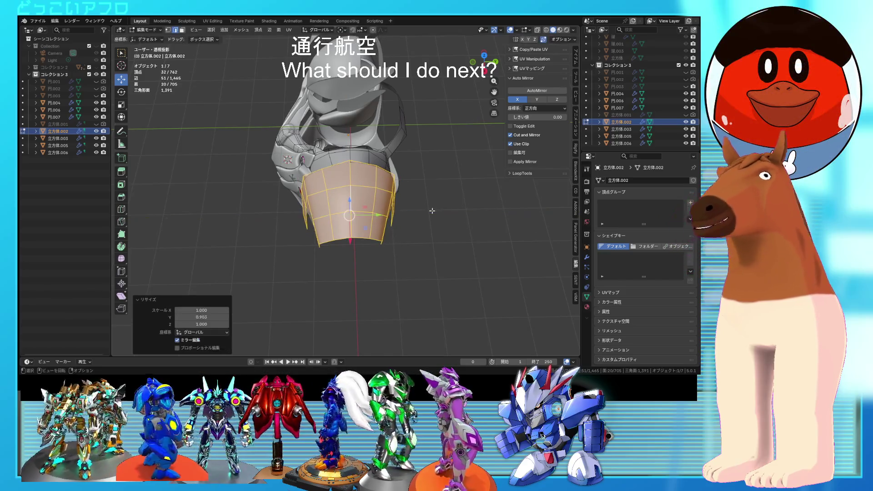
mouse_move(400, 208)
middle_mouse_down()
mouse_move(392, 194)
mouse_move(354, 180)
middle_mouse_up()
key("KP_1")
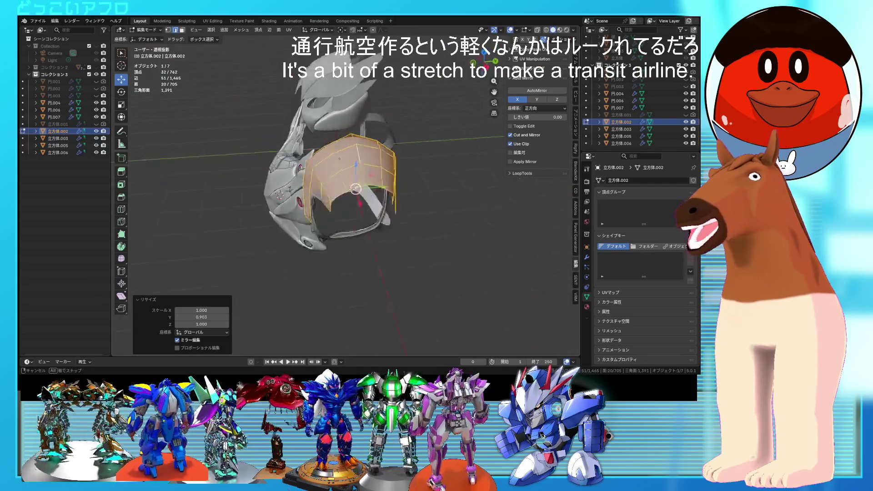
key("g")
left_click(354, 179)
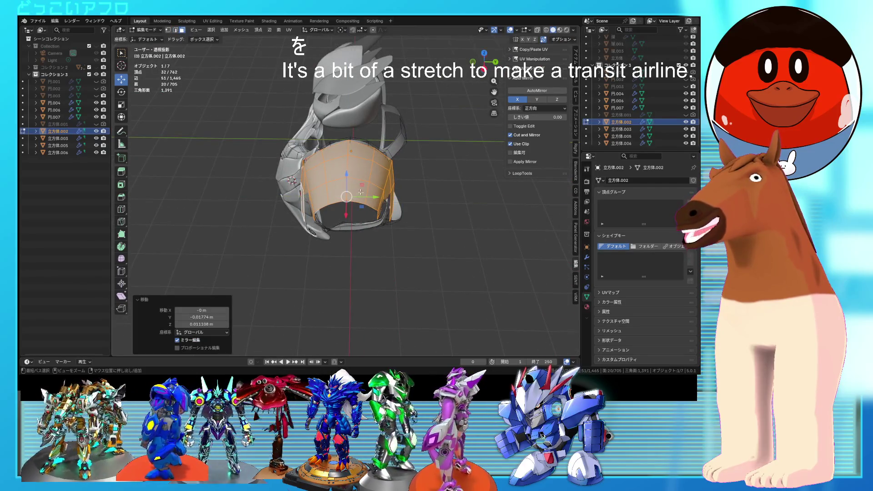
- Stretch two shoulder-guard tip faces outward along X, then undo the over-long extension
key("alt+a")
left_click(341, 199)
left_click(359, 200, "shift")
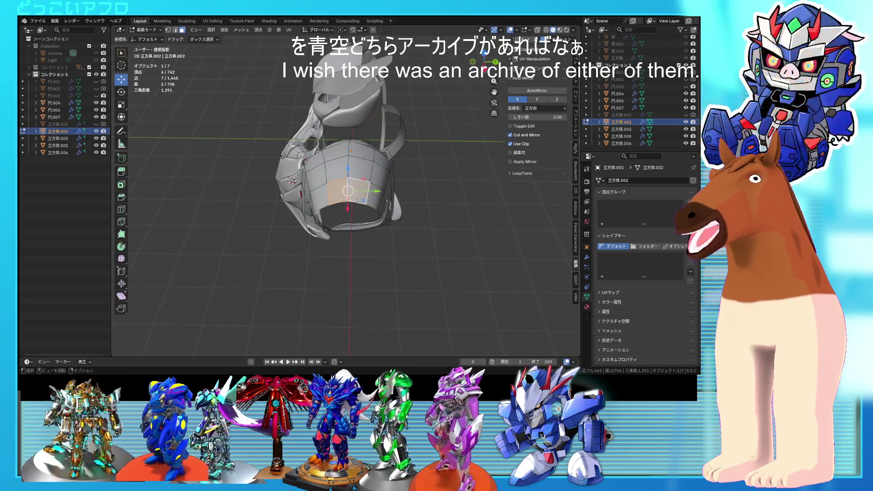
middle_click_drag(336, 204, 399, 232)
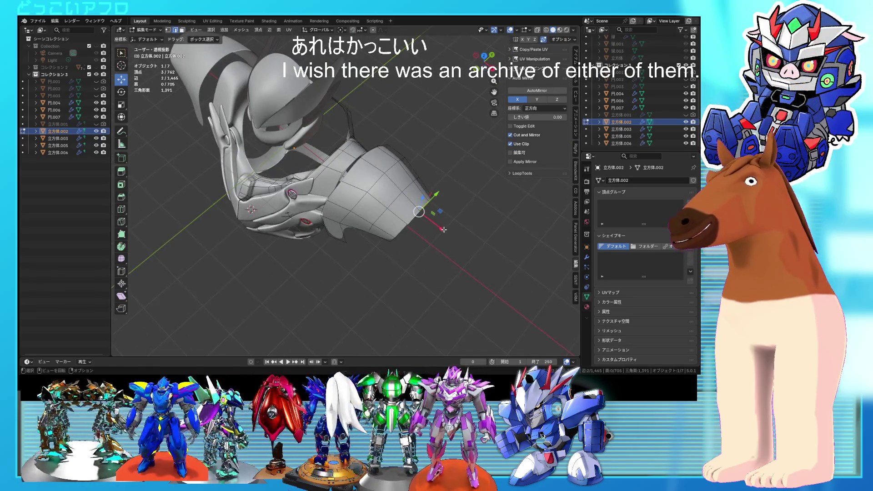
key("g")
key("x")
middle_click_drag(462, 251, 428, 220, "alt")
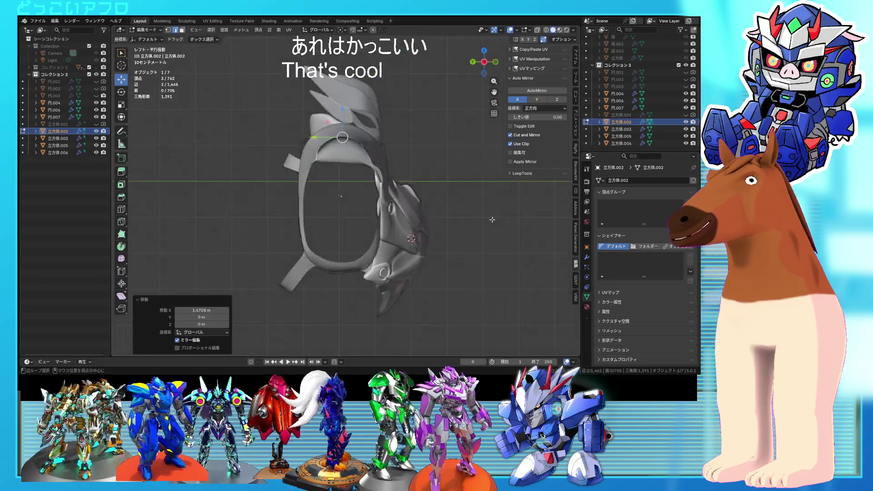
scroll(429, 219, "down", 2)
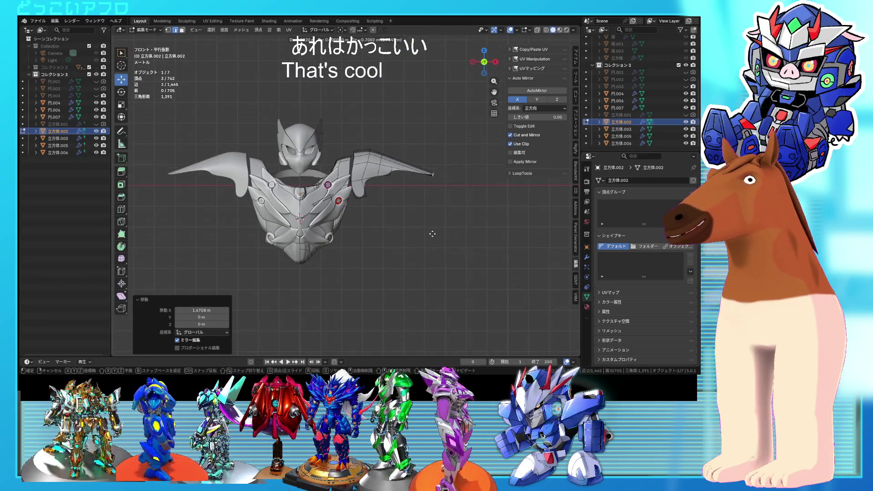
middle_click_drag(435, 219, 309, 253)
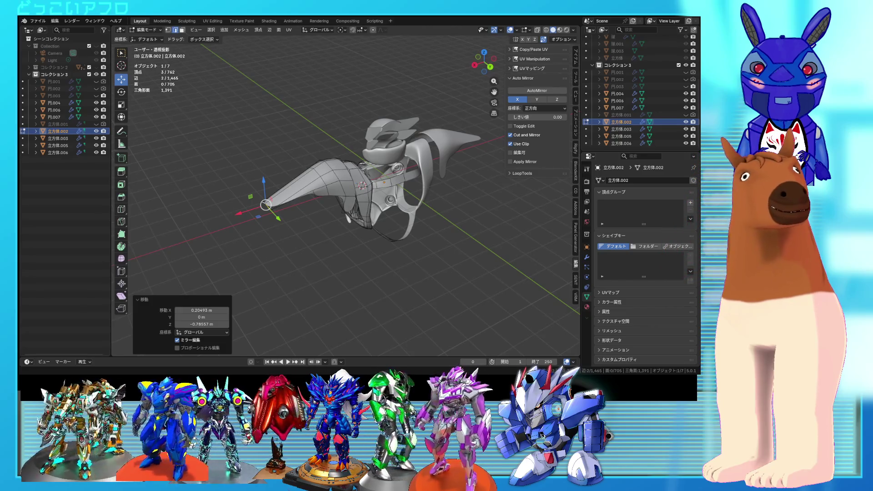
middle_click_drag(346, 196, 446, 194)
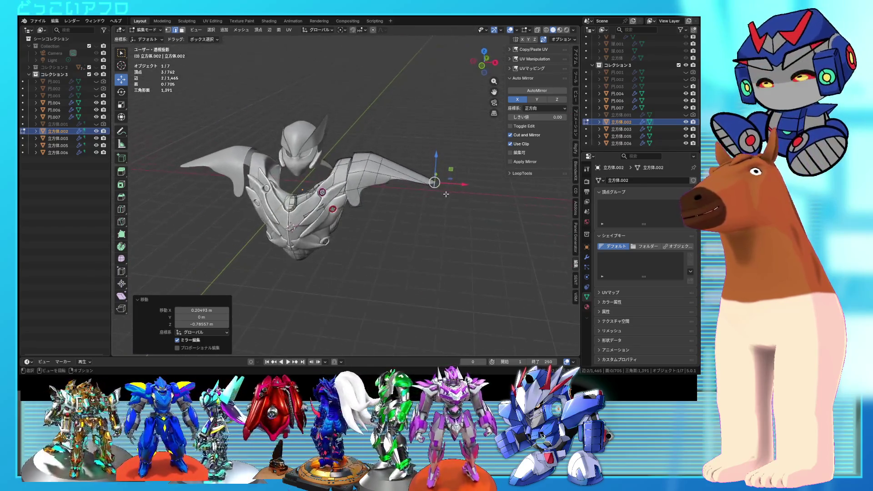
key("ctrl+z")
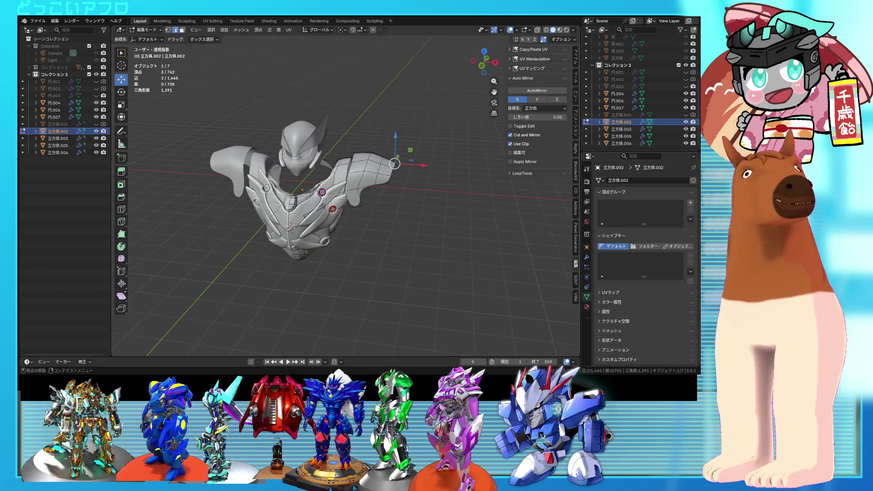
- From the top view, select the whole arm-guard piece with Ctrl+L
middle_click_drag(423, 196, 436, 198)
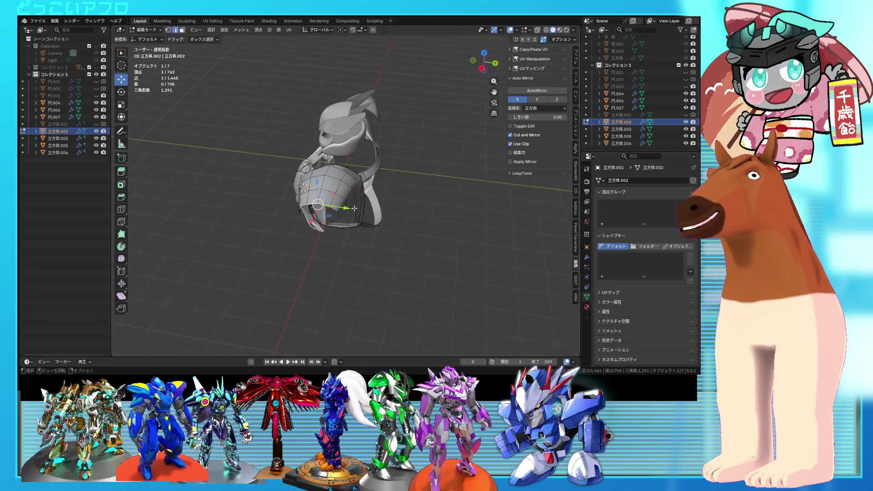
middle_click_drag(436, 198, 337, 205, "alt")
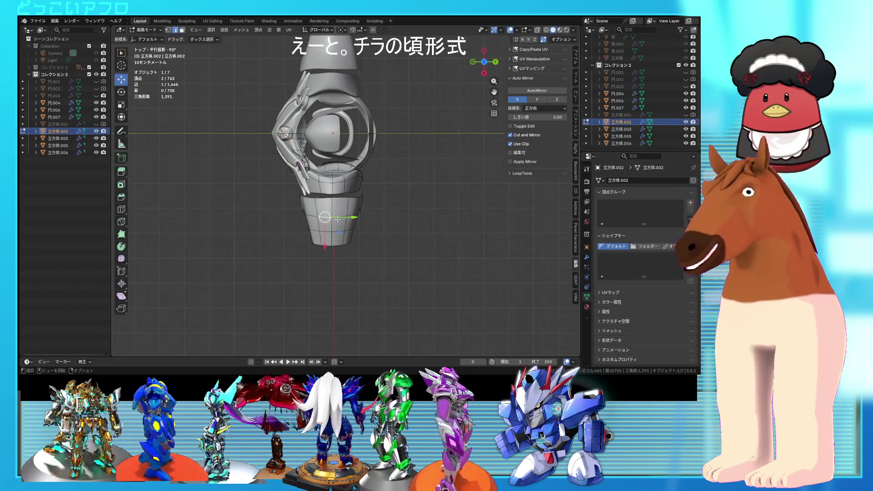
key("ctrl+l")
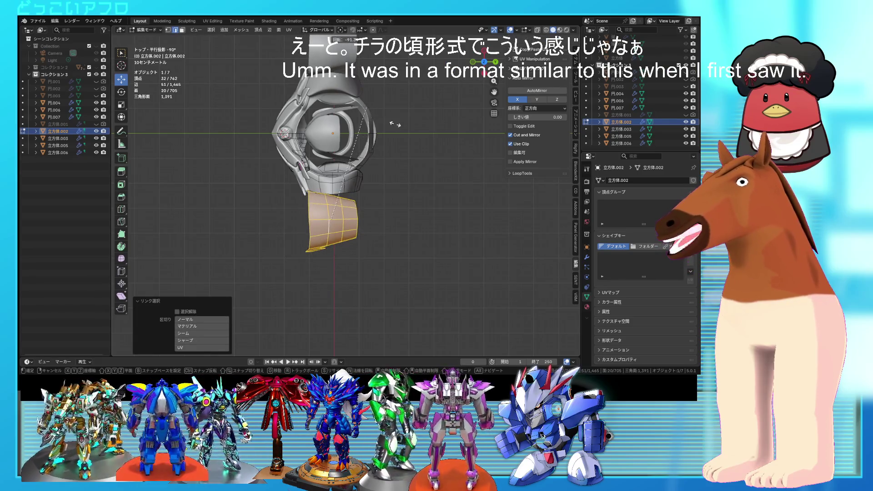
- Rotate the arm guard into its new orientation with two rotations
left_click(296, 284)
mouse_move(296, 283)
middle_mouse_down()
mouse_move(352, 165)
mouse_move(381, 185)
middle_mouse_up()
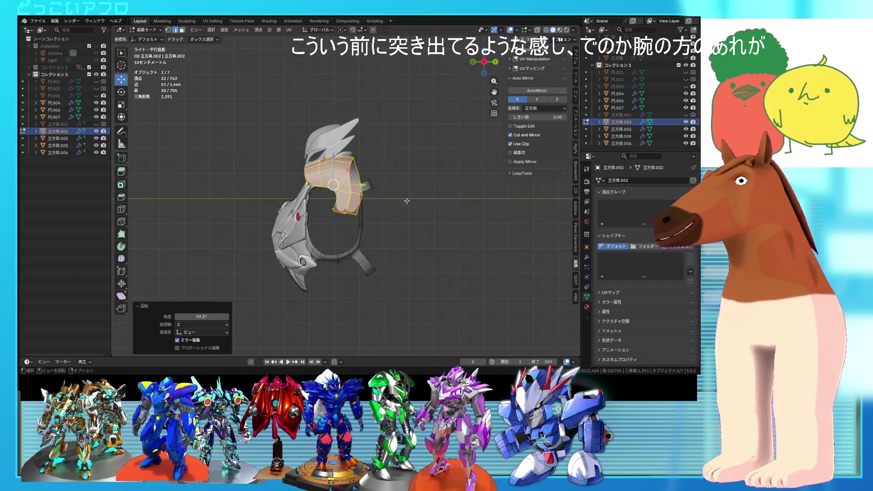
key("r")
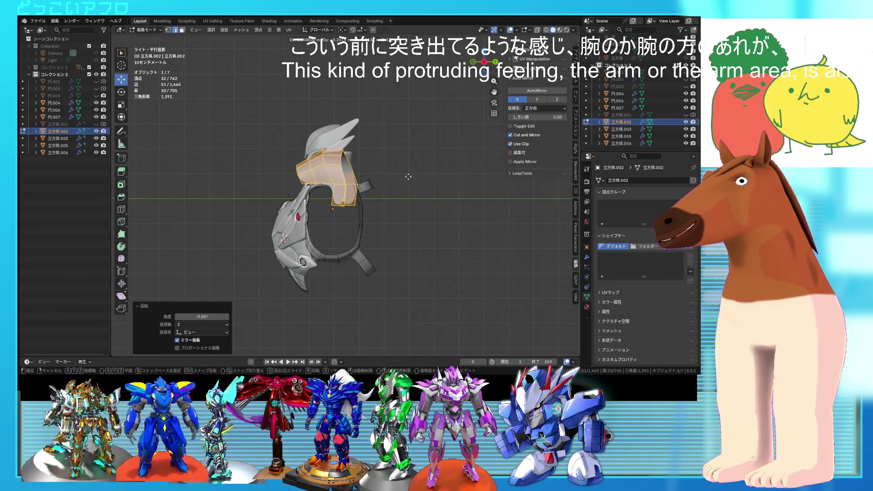
left_click(408, 176)
mouse_move(409, 177)
middle_mouse_down()
mouse_move(482, 224)
mouse_move(479, 213)
mouse_move(423, 225)
middle_mouse_up()
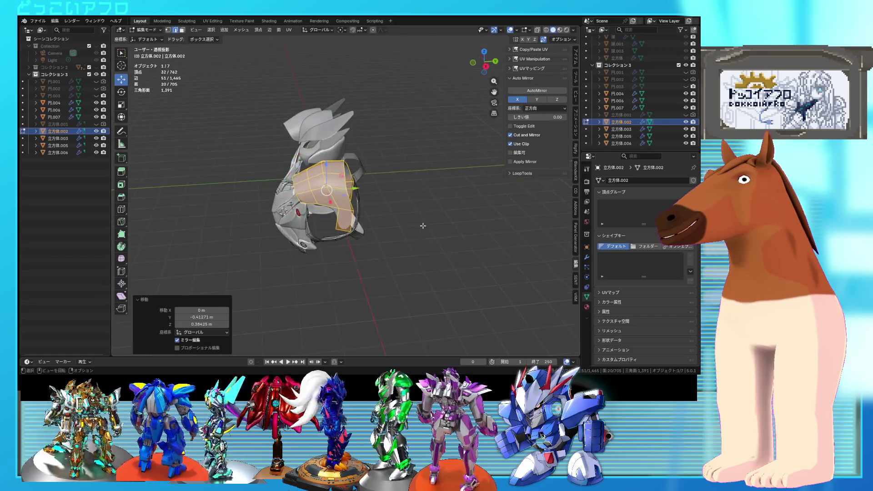
- From the right side, select the edge loop around the guard's open end
key("KP_3")
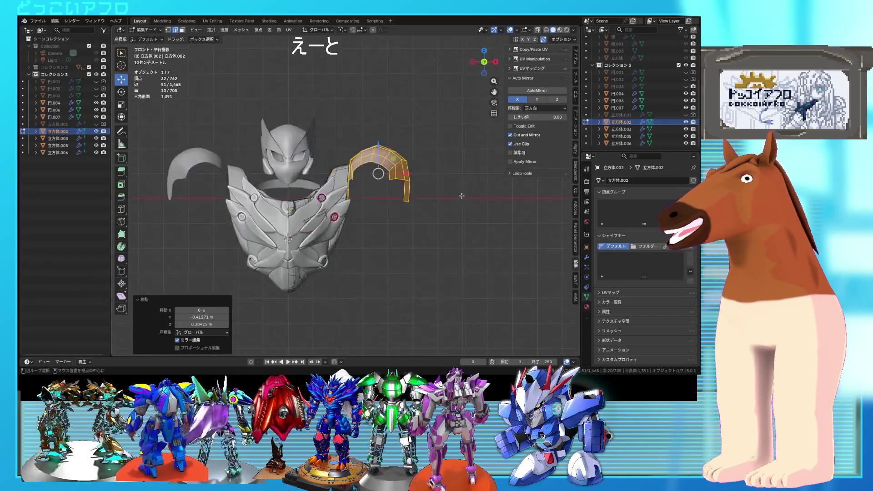
middle_click_drag(429, 131, 453, 202)
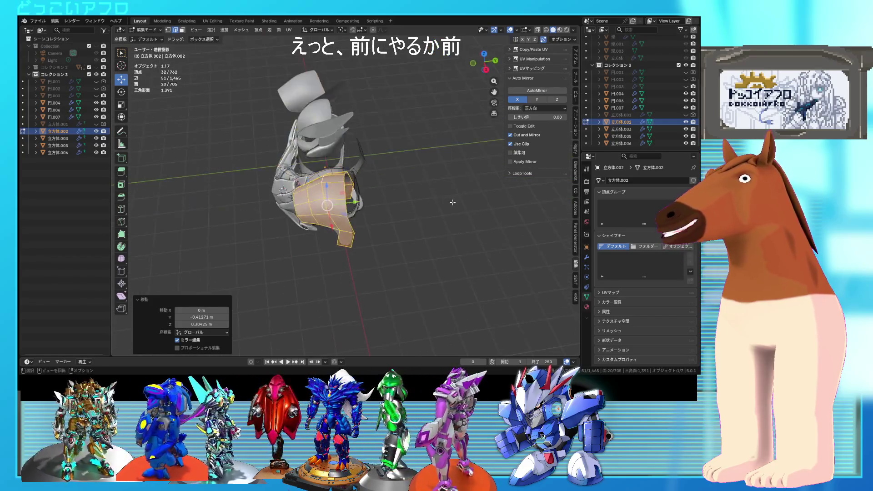
left_click(352, 226)
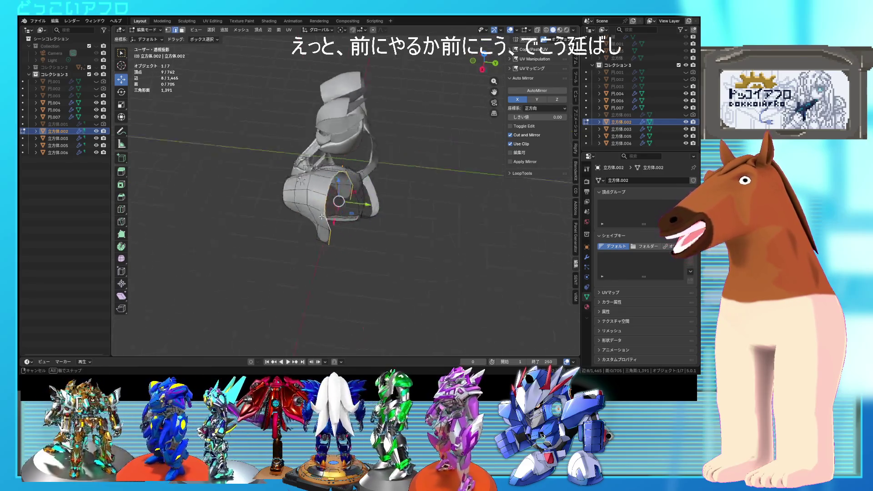
middle_click_drag(352, 225, 311, 194)
left_click(310, 194)
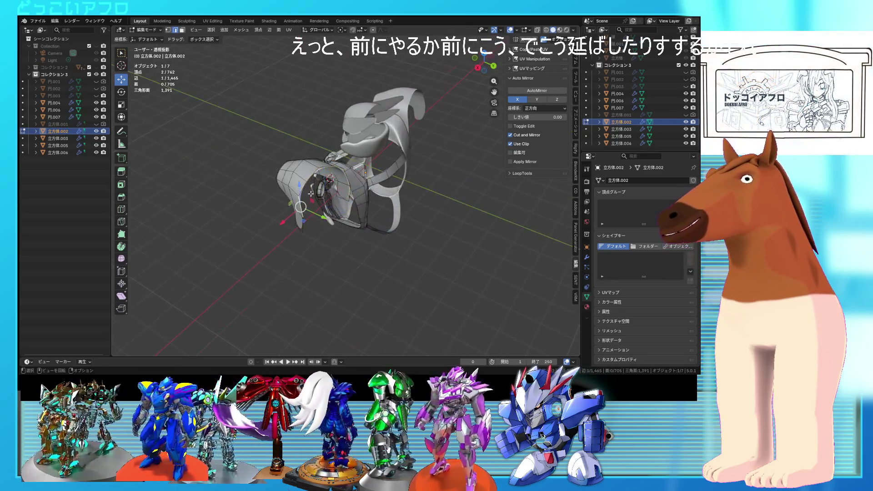
left_click(342, 176, "ctrl")
mouse_move(342, 177)
middle_mouse_down("alt")
mouse_move(402, 192)
mouse_move(436, 190)
middle_mouse_up("alt")
right_click(459, 190)
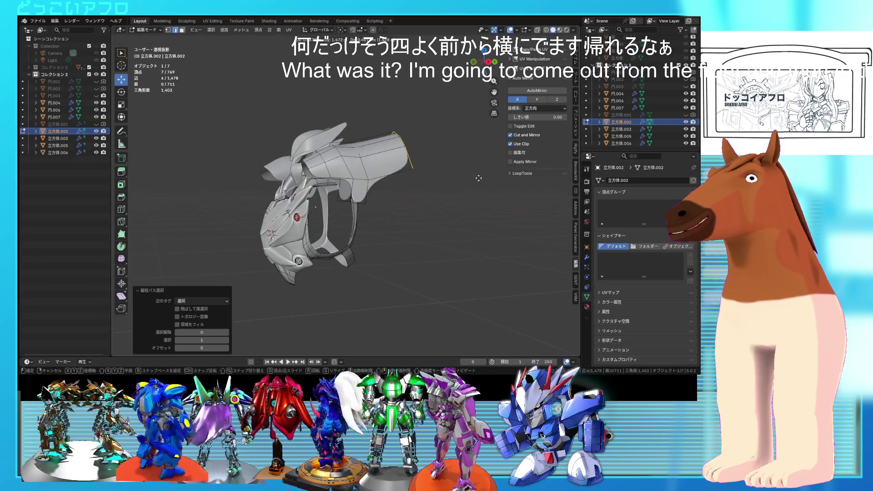
- Extrude the guard's end down the arm, scale it to 0.776, and return to Object Mode
key("e")
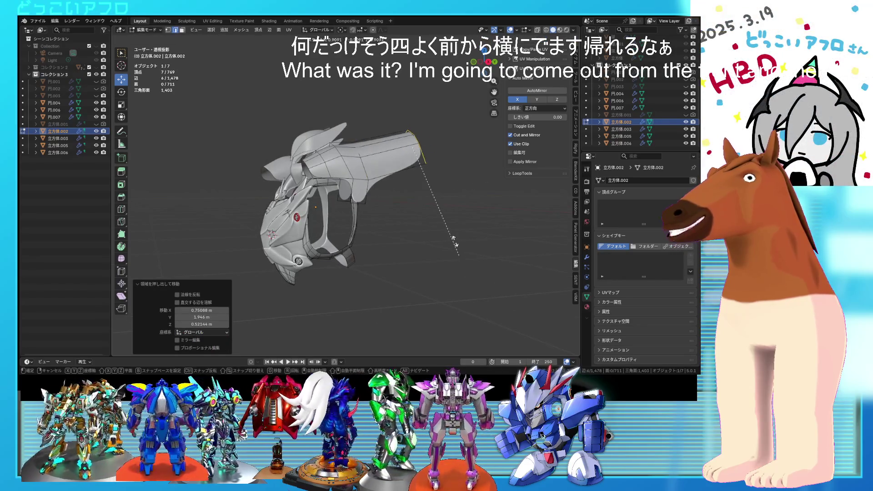
left_click(454, 240)
middle_click_drag(454, 240, 455, 182)
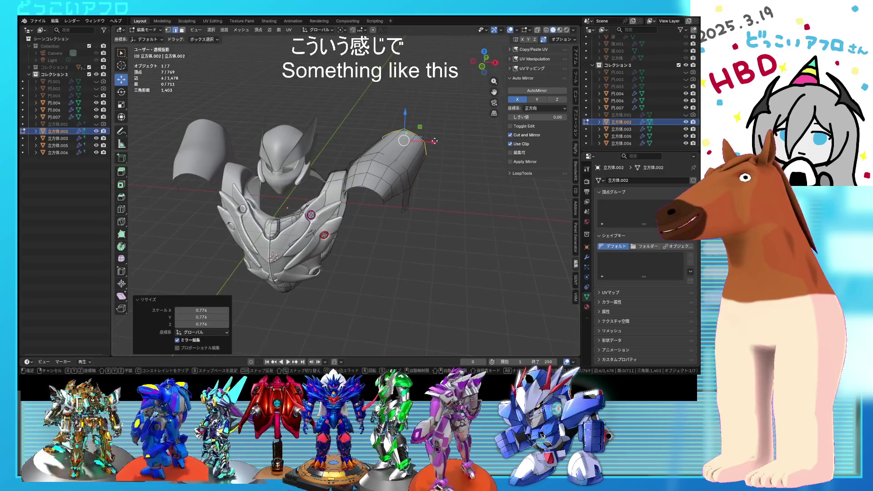
key("Tab")
scroll(432, 180, "down", 3)
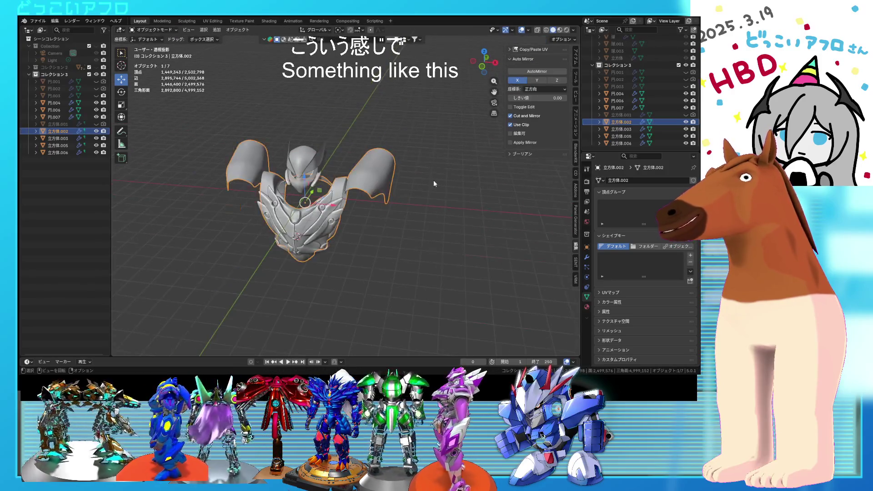
mouse_move(448, 228)
middle_mouse_down()
mouse_move(397, 189)
mouse_move(350, 190)
mouse_move(444, 192)
mouse_move(446, 210)
mouse_move(428, 214)
mouse_move(443, 189)
mouse_move(417, 195)
mouse_move(408, 181)
mouse_move(449, 200)
mouse_move(378, 179)
mouse_move(397, 178)
mouse_move(394, 199)
mouse_move(436, 244)
mouse_move(431, 200)
mouse_move(403, 179)
mouse_move(331, 163)
middle_mouse_up()
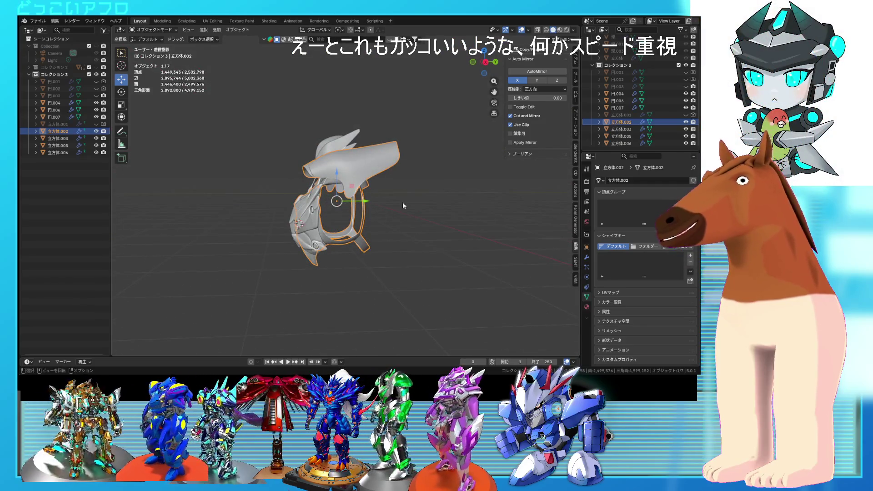
middle_click_drag(403, 205, 450, 214)
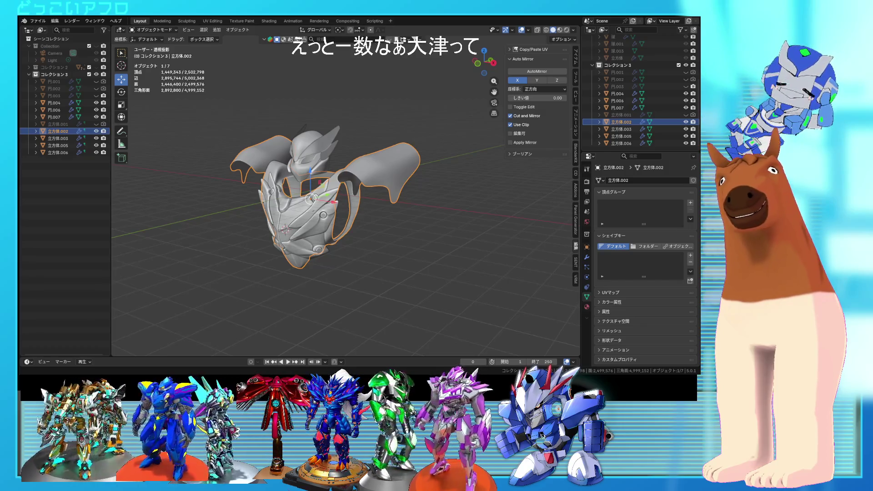
mouse_move(355, 182)
middle_mouse_down()
mouse_move(390, 227)
mouse_move(364, 217)
mouse_move(341, 162)
mouse_move(415, 173)
middle_mouse_up()
mouse_move(353, 162)
middle_mouse_down()
mouse_move(321, 152)
mouse_move(336, 183)
mouse_move(371, 207)
mouse_move(447, 182)
mouse_move(422, 198)
mouse_move(413, 158)
middle_mouse_up()
mouse_move(282, 204)
middle_mouse_down()
mouse_move(349, 219)
mouse_move(303, 199)
middle_mouse_up()
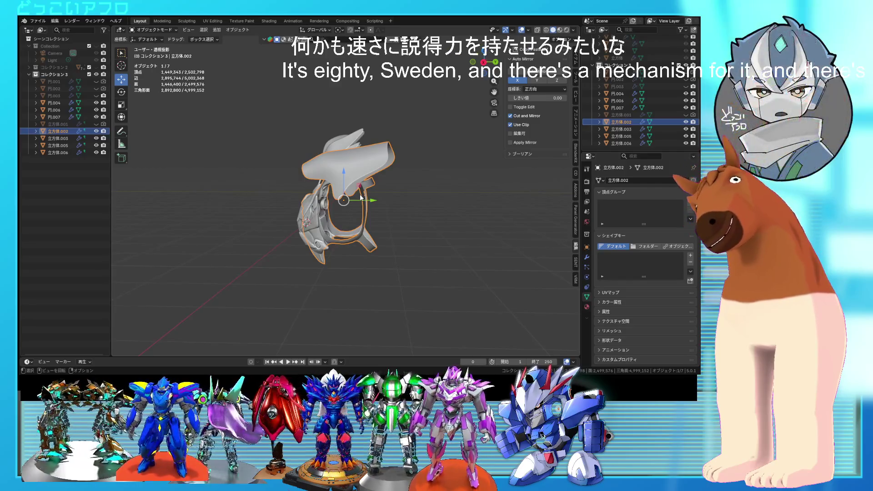
mouse_move(413, 190)
middle_mouse_down()
mouse_move(323, 203)
mouse_move(325, 176)
mouse_move(435, 198)
mouse_move(388, 244)
mouse_move(357, 223)
mouse_move(481, 224)
middle_mouse_up()
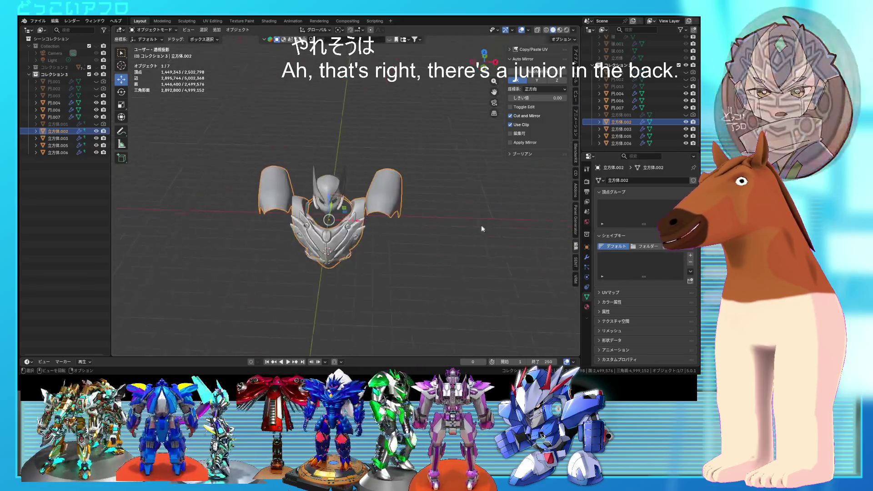
- In top view, select the shoulder guard and rotate it -107° plus a small extra turn
key("Tab")
key("KP_7")
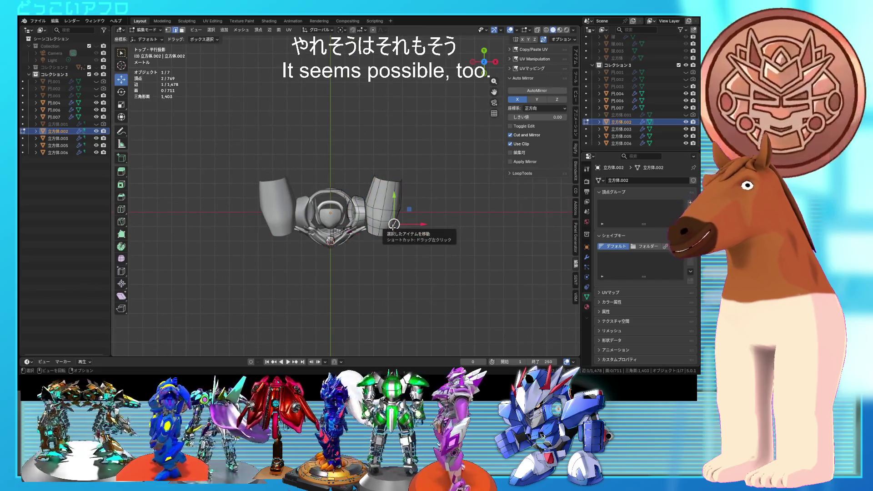
key("l")
key("r")
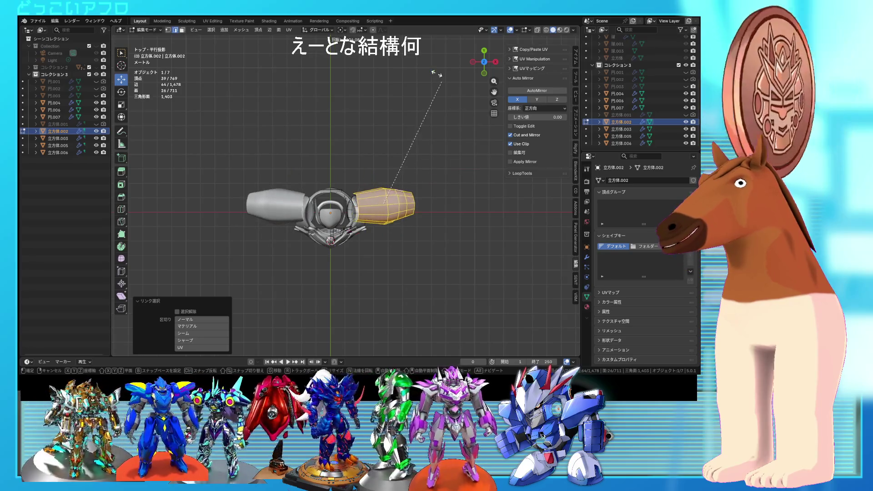
left_click(417, 190)
key("r")
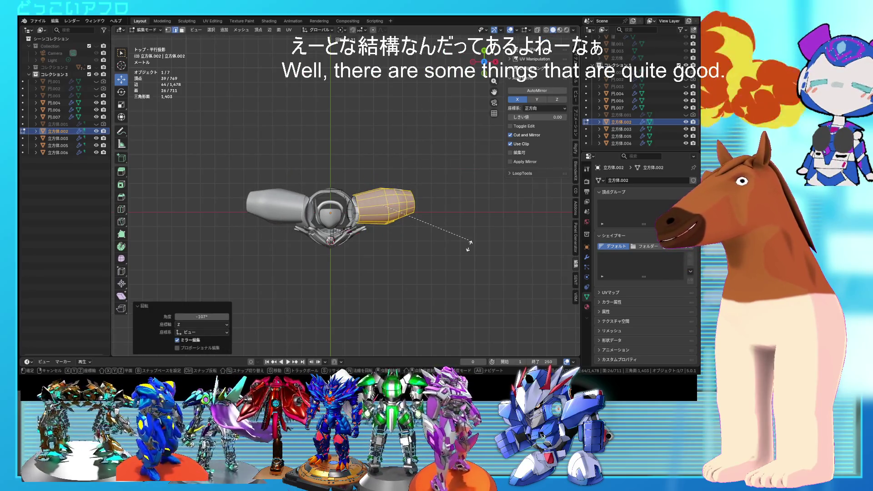
left_click(468, 347)
- From the front, trackball-rotate the guard's tilt and move it away from the chest
middle_click_drag(468, 347, 458, 221)
key("KP_1")
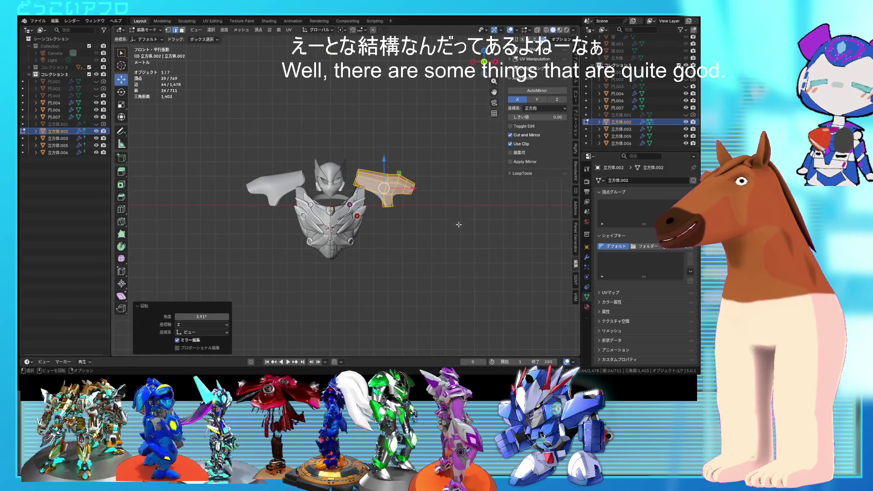
key("r")
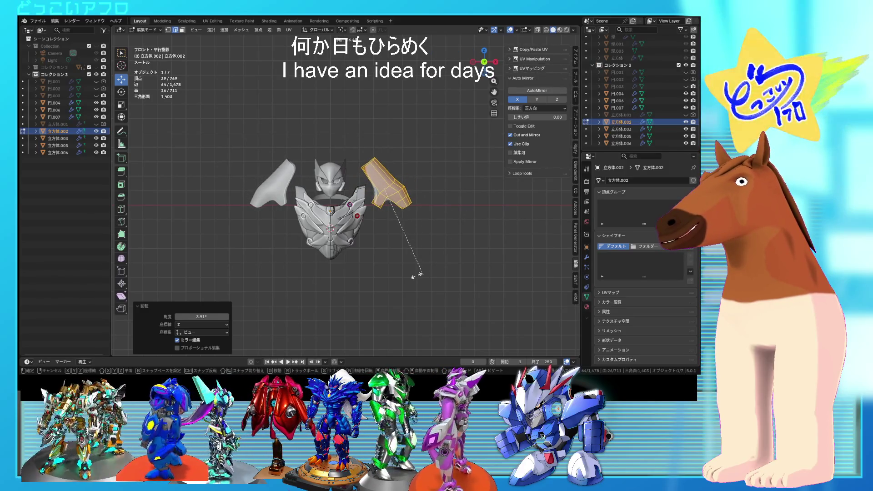
key("r")
left_click(360, 210)
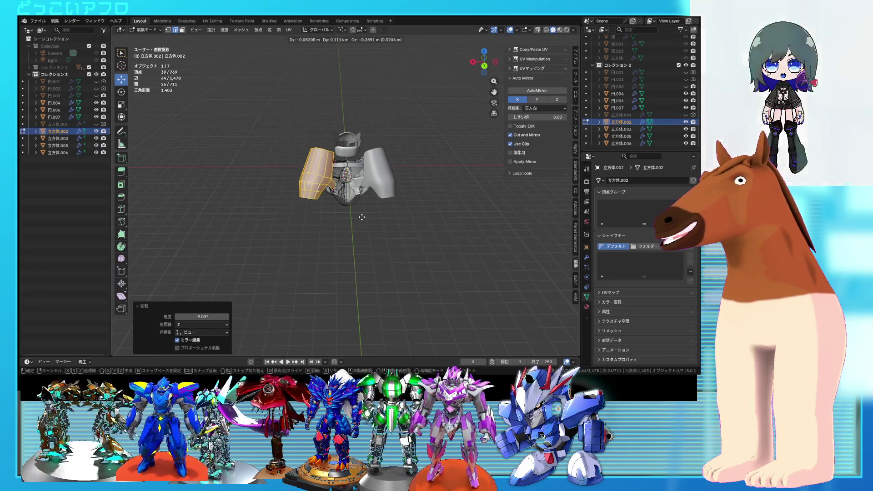
left_click(361, 224)
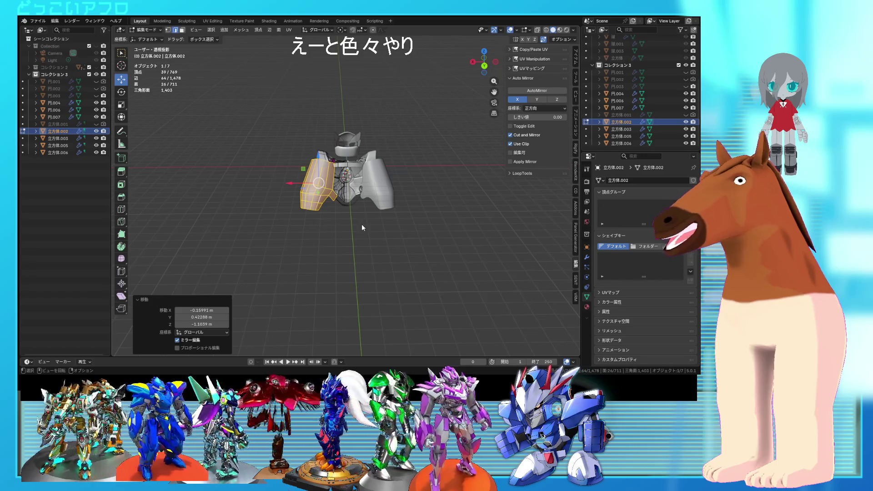
- Inspect the detached guard beside the helmet, toggling in and out of Edit Mode
key("Tab")
mouse_move(361, 224)
middle_mouse_down()
mouse_move(508, 251)
mouse_move(565, 247)
mouse_move(474, 227)
mouse_move(513, 236)
mouse_move(491, 242)
mouse_move(249, 209)
mouse_move(381, 229)
mouse_move(427, 208)
mouse_move(322, 186)
mouse_move(316, 211)
middle_mouse_up()
key("Tab")
key("Tab")
key("Tab")
scroll(364, 200, "up", 3)
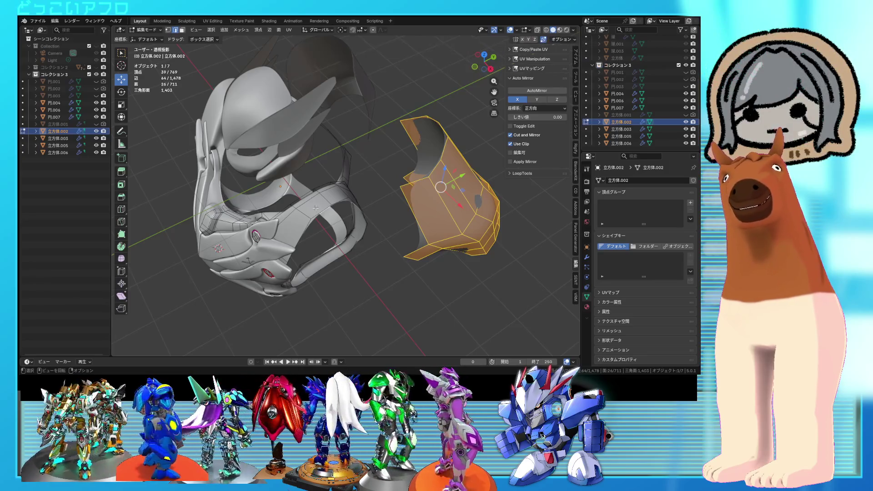
mouse_move(315, 208)
middle_mouse_down()
mouse_move(235, 195)
mouse_move(302, 202)
mouse_move(303, 222)
middle_mouse_up()
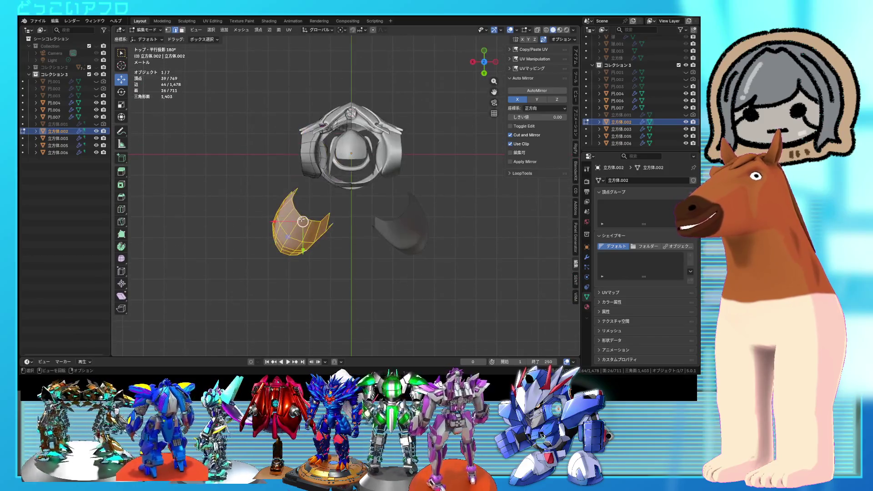
key("Tab")
- Undo the recent guard adjustments and confirm the mirrored shoulder pieces' new position
key("Tab")
key("Tab")
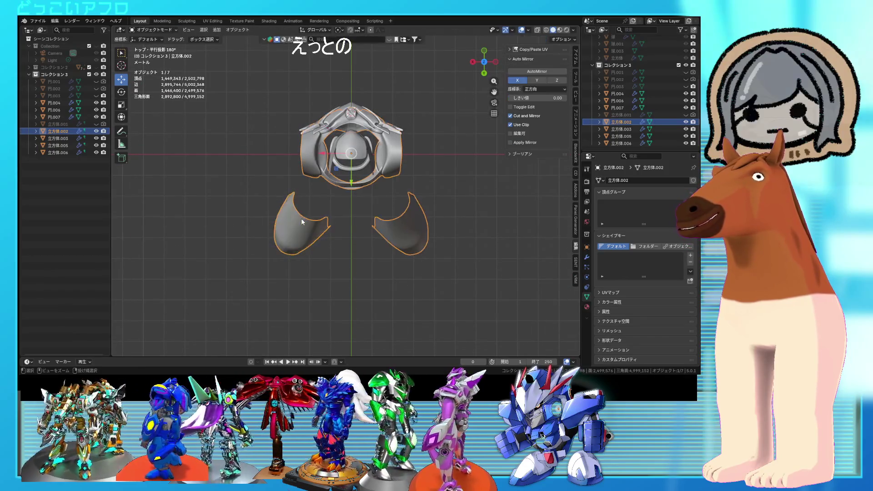
left_click(301, 219)
key("Tab")
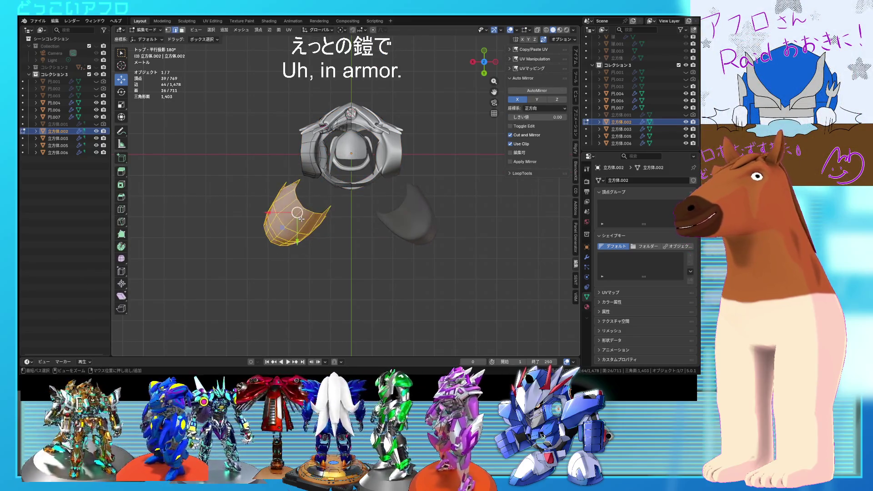
key("ctrl+z")
key("ctrl+z")
key("ctrl+z")
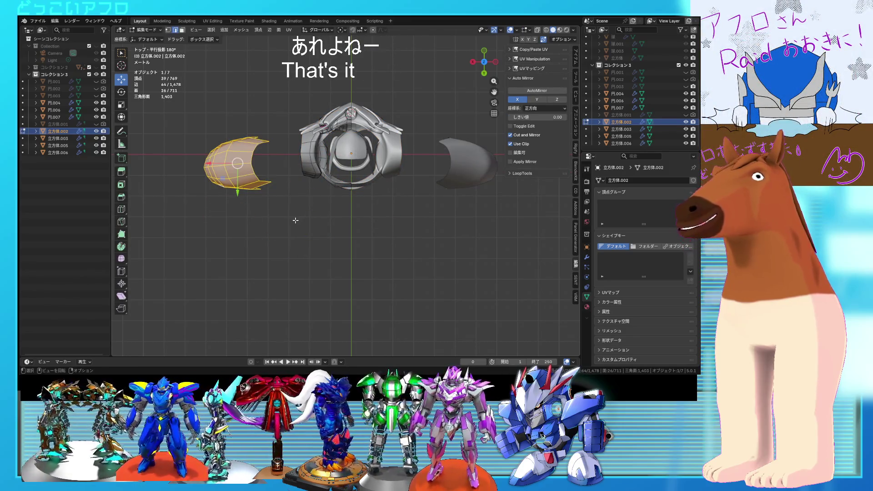
middle_click_drag(295, 220, 372, 185, "alt")
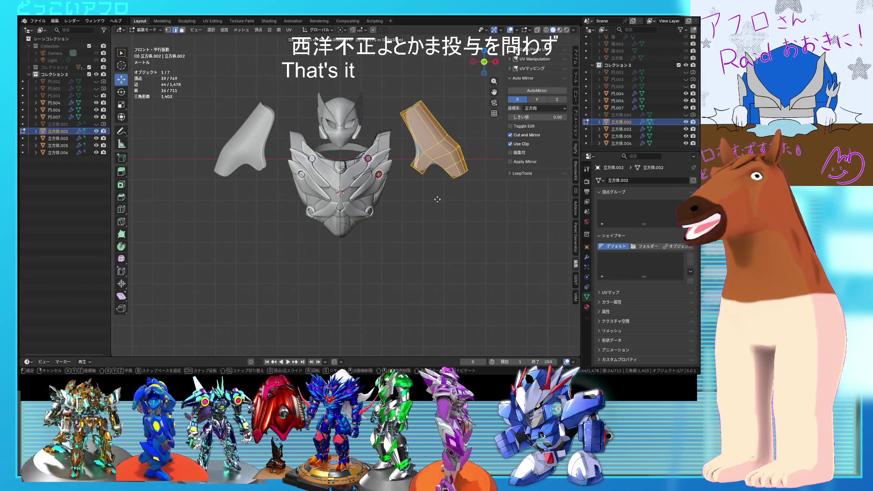
left_click(412, 196)
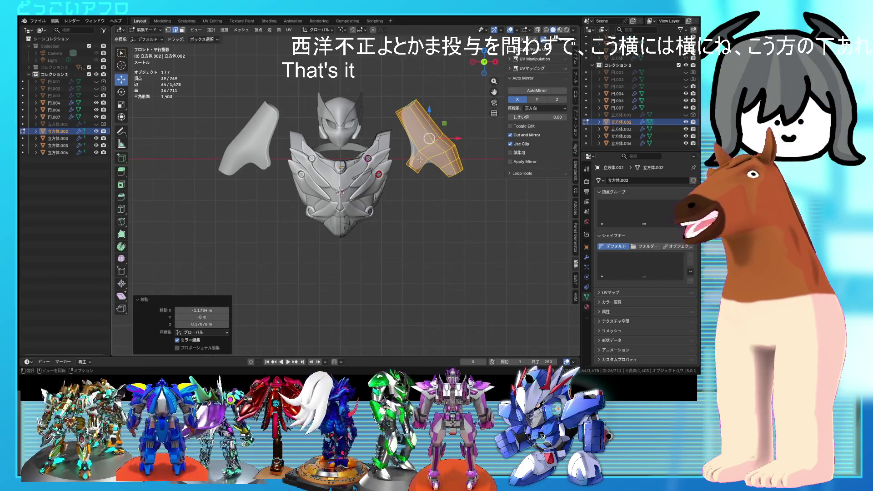
- Box-select and scale the right shoulder piece's top corner, then select the whole piece in X-ray
middle_click_drag(420, 160, 348, 247)
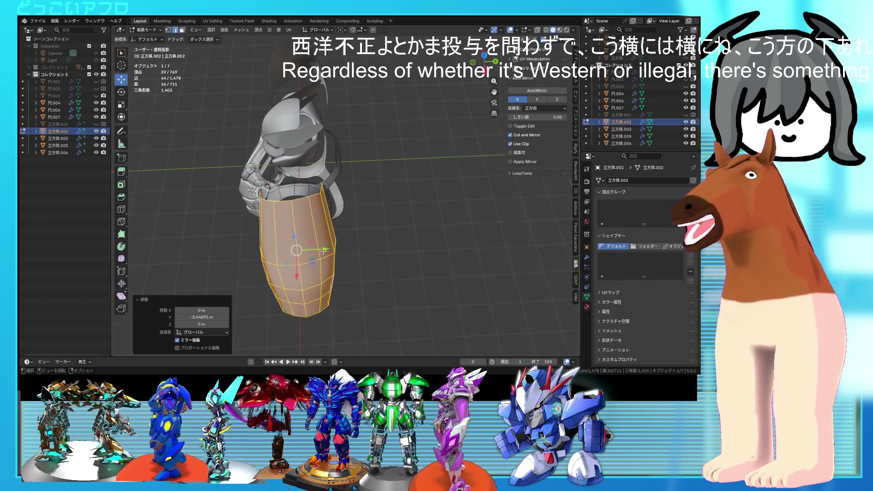
middle_click_drag(324, 251, 413, 190, "alt")
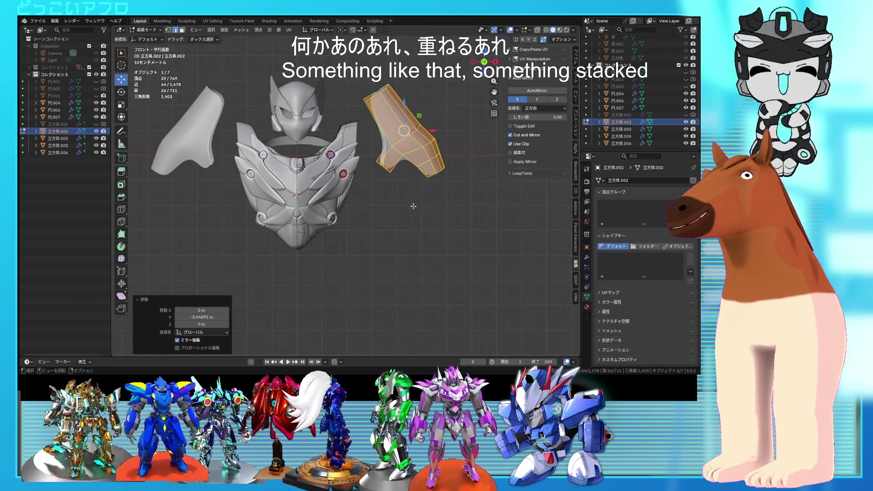
left_click(371, 93)
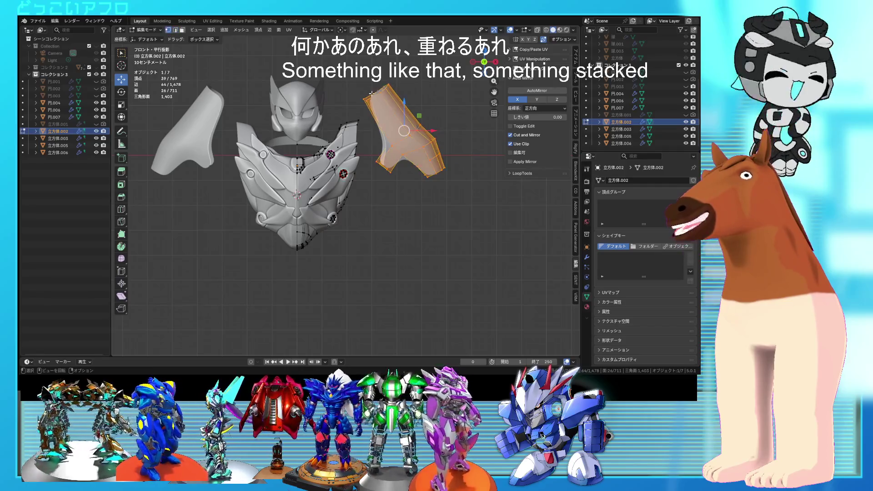
left_click_drag(357, 78, 399, 104)
key("s")
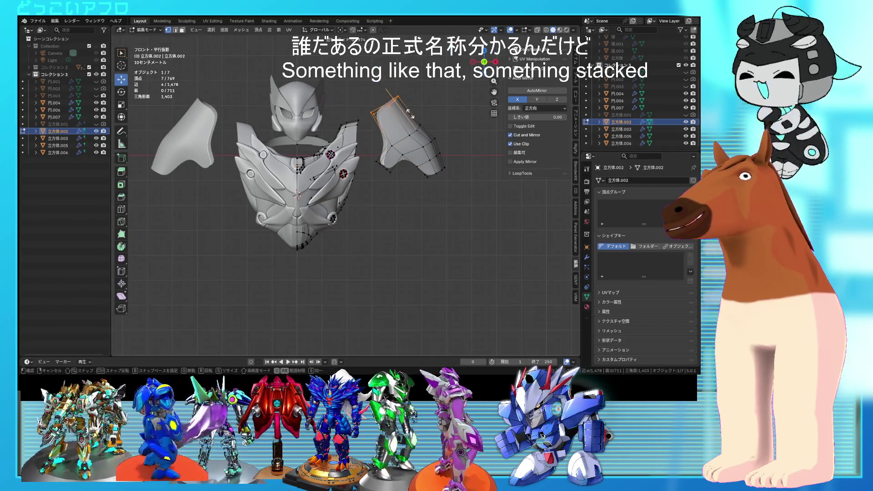
key("alt+z")
left_click_drag(468, 208, 368, 85)
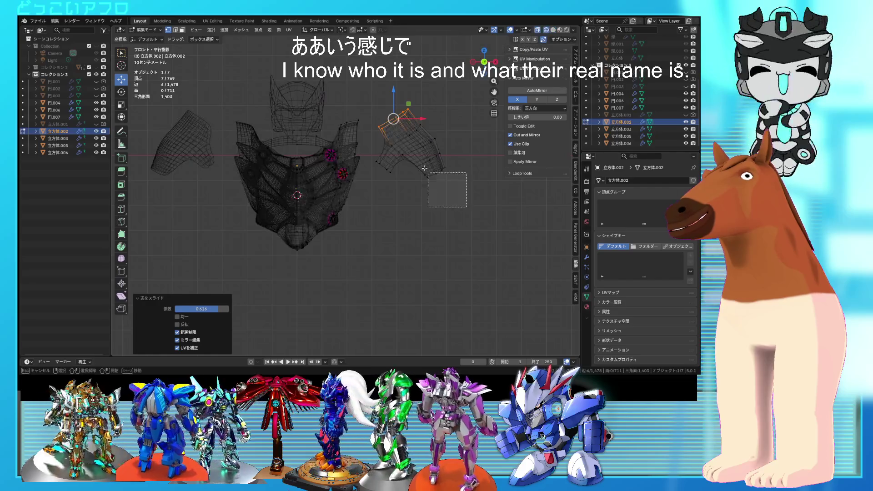
- Move the right shoulder piece and flip it over by rotating 174°
key("g")
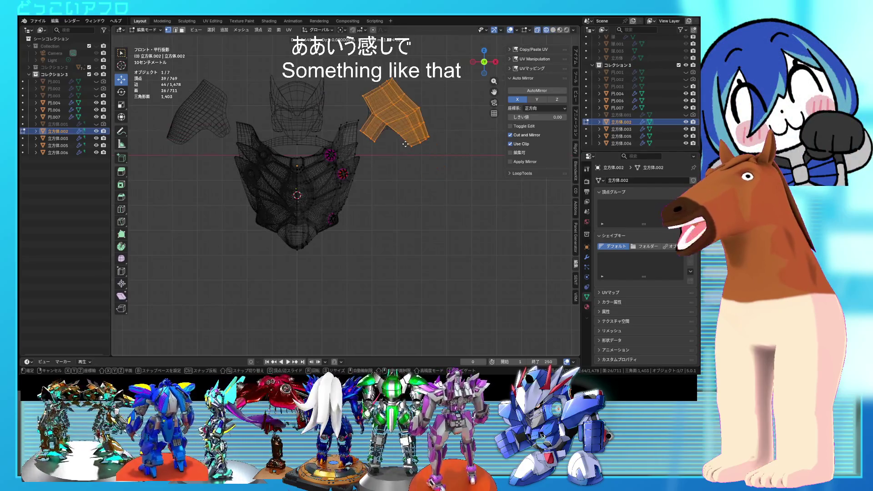
left_click(405, 144)
mouse_move(405, 144)
middle_mouse_down()
mouse_move(340, 144)
mouse_move(332, 174)
middle_mouse_up()
key("alt+z")
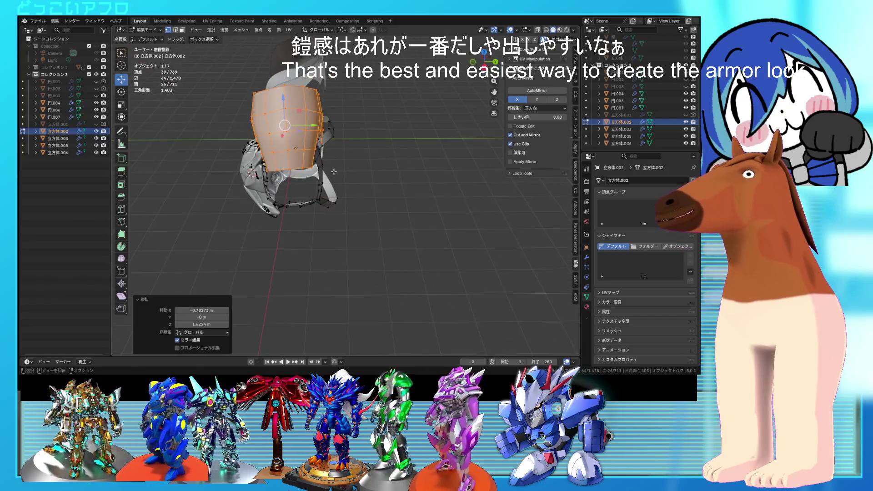
key("r")
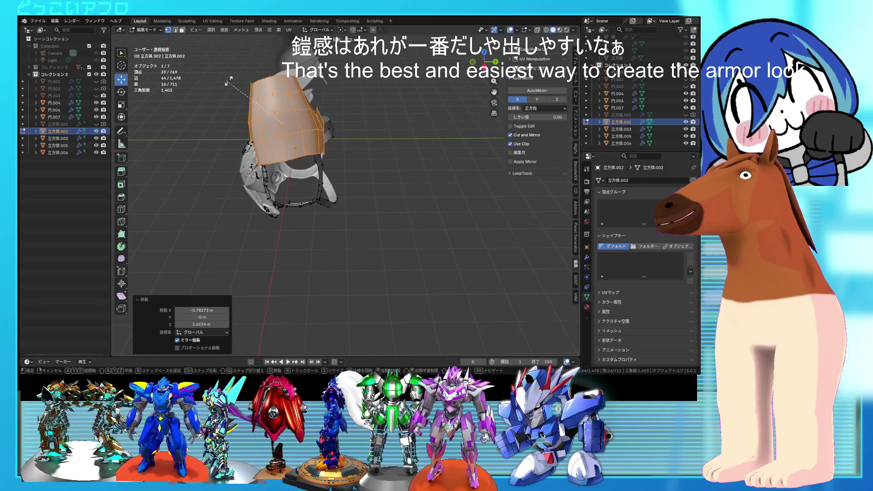
left_click(338, 168)
- Trackball-rotate the shoulder piece about 42° and lower it roughly 0.643 m beside the chest
middle_click_drag(338, 168, 303, 124)
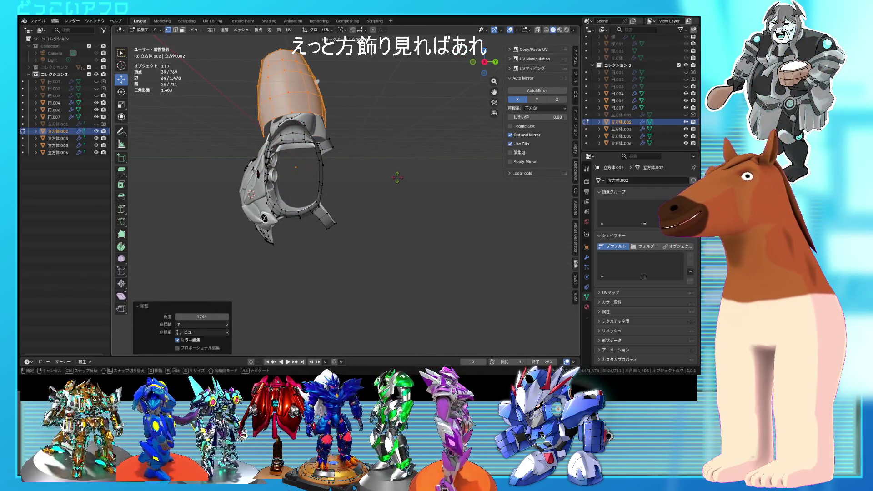
middle_click_drag(397, 178, 398, 191)
key("r")
key("r")
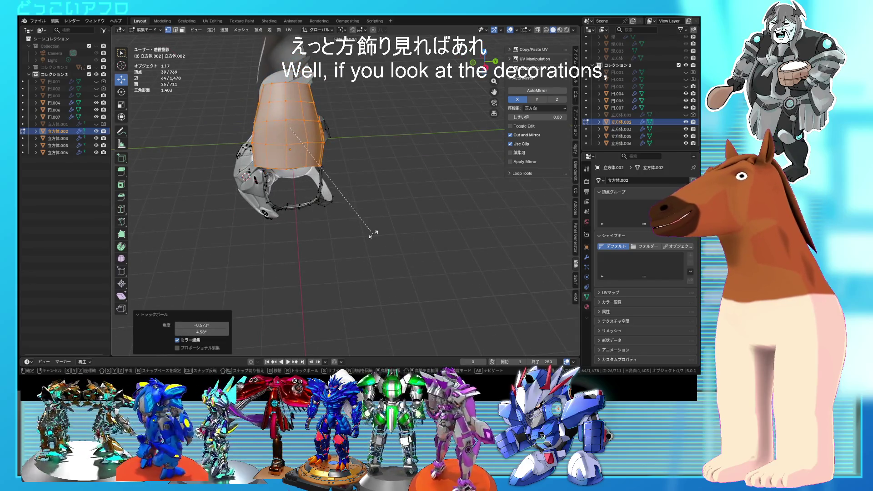
key("KP_1")
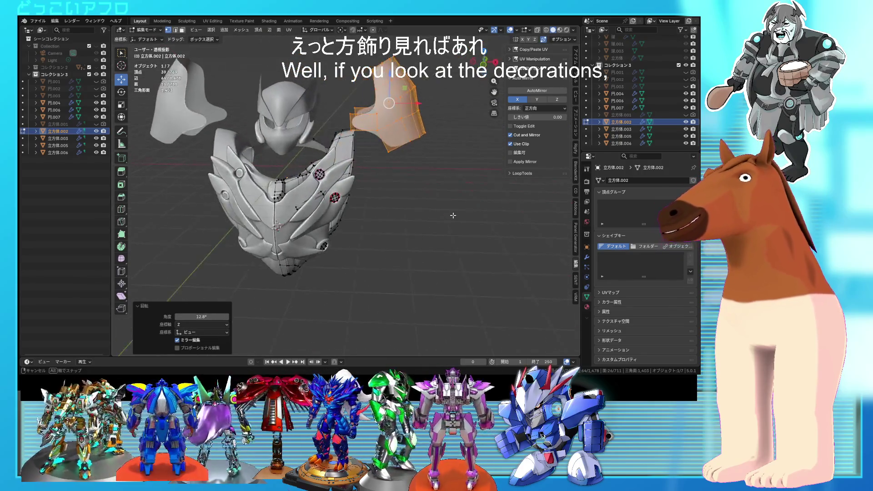
key("g")
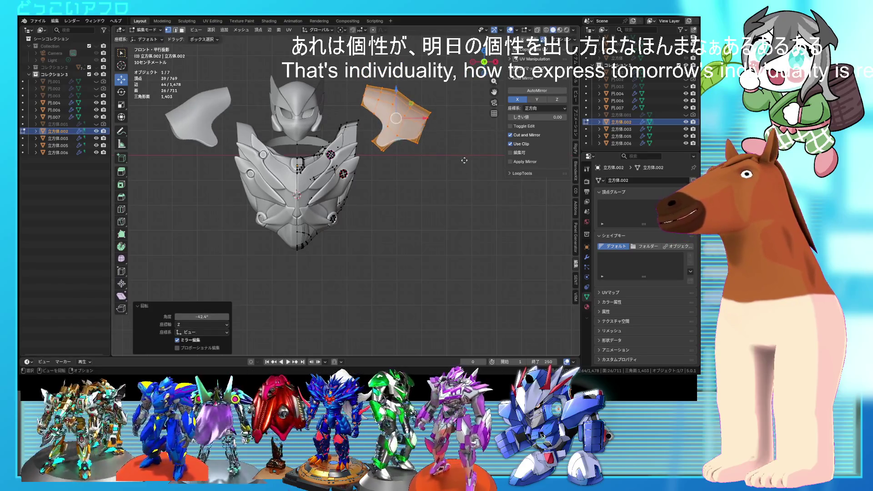
mouse_move(446, 162)
middle_mouse_down()
mouse_move(387, 173)
mouse_move(304, 90)
middle_mouse_up()
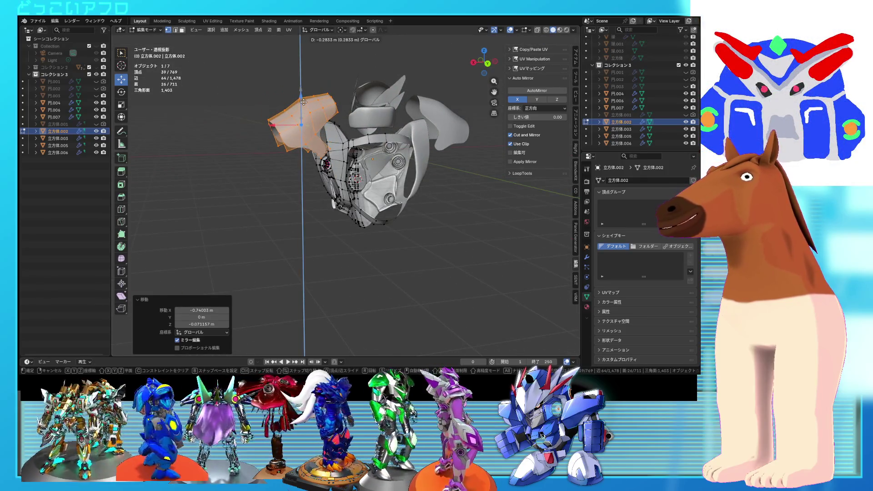
mouse_move(310, 113)
middle_mouse_down()
mouse_move(339, 158)
mouse_move(300, 195)
middle_mouse_up()
left_click(299, 195)
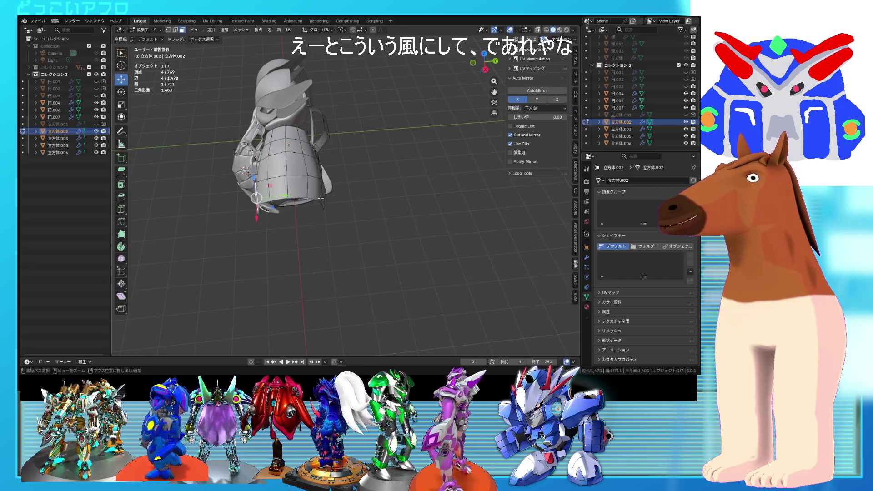
- Duplicate a strip of shoulder-guard faces and shift the copy down the upper arm
left_click(321, 198, "ctrl")
middle_click_drag(320, 198, 369, 191, "alt")
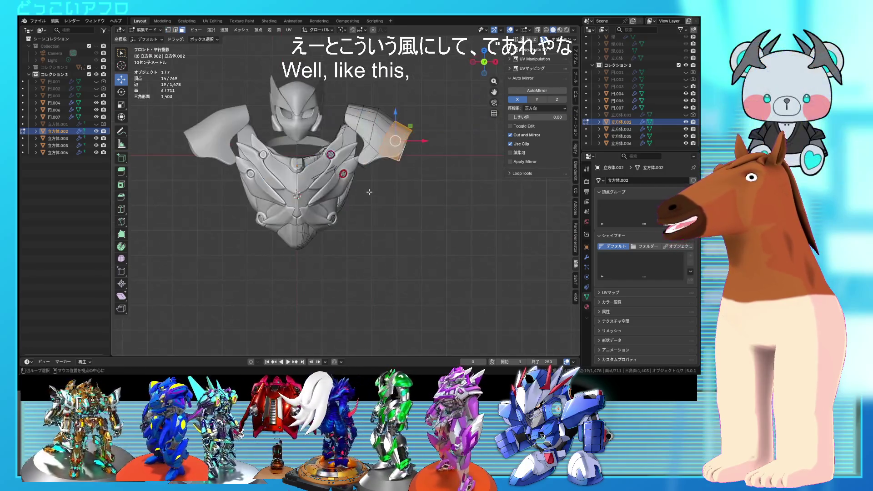
right_click(395, 211)
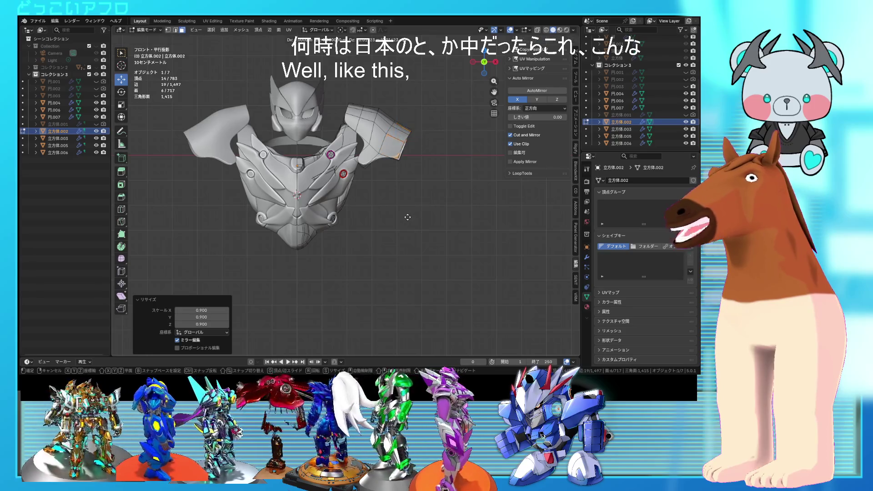
left_click(407, 217)
middle_click_drag(408, 217, 361, 222)
key("alt+a")
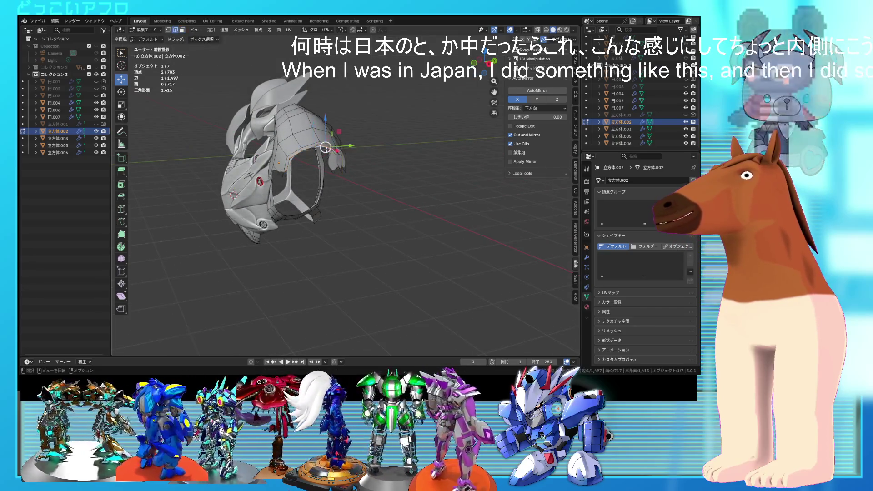
key("KP_1")
- In x-ray, lower the arm segment about 0.185 m, undo a stray rotation, and leave Edit Mode
key("alt+z")
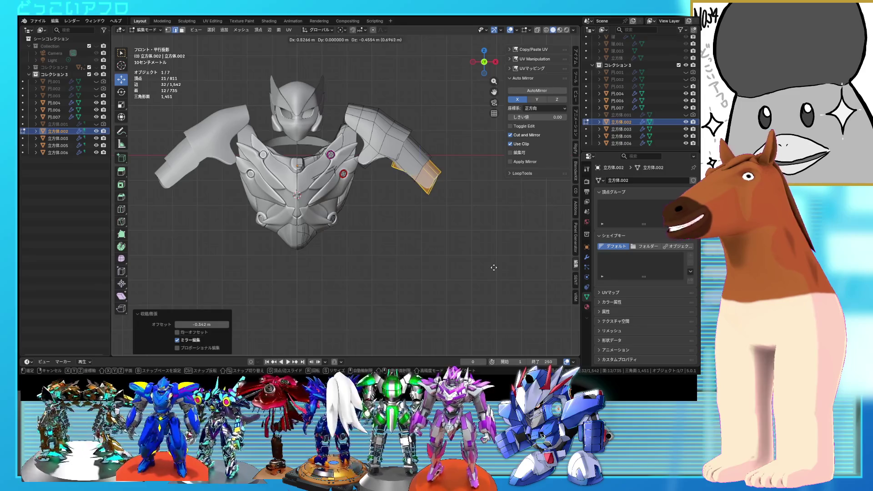
left_click(488, 254)
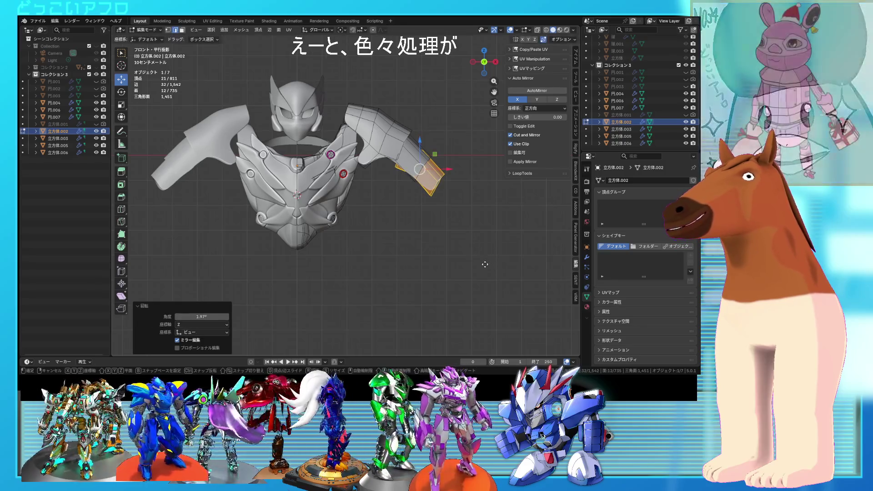
right_click(483, 264)
key("ctrl+z")
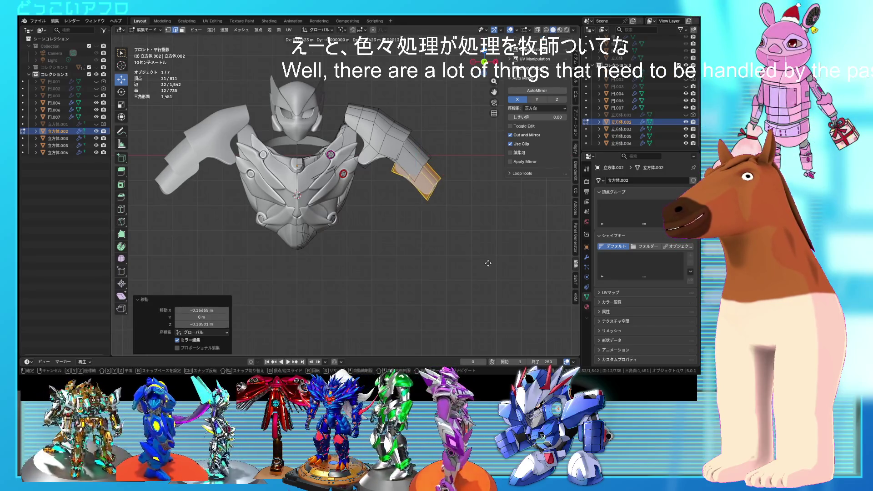
key("Tab")
mouse_move(480, 279)
middle_mouse_down()
mouse_move(416, 285)
mouse_move(530, 292)
mouse_move(473, 296)
middle_mouse_up()
mouse_move(408, 144)
middle_mouse_down()
mouse_move(465, 166)
mouse_move(451, 172)
mouse_move(437, 155)
mouse_move(291, 156)
mouse_move(399, 161)
mouse_move(419, 181)
middle_mouse_up()
- Separate the right shoulder guard from 立方体.002 into its own object
left_click(396, 162)
key("KP_1")
key("Tab")
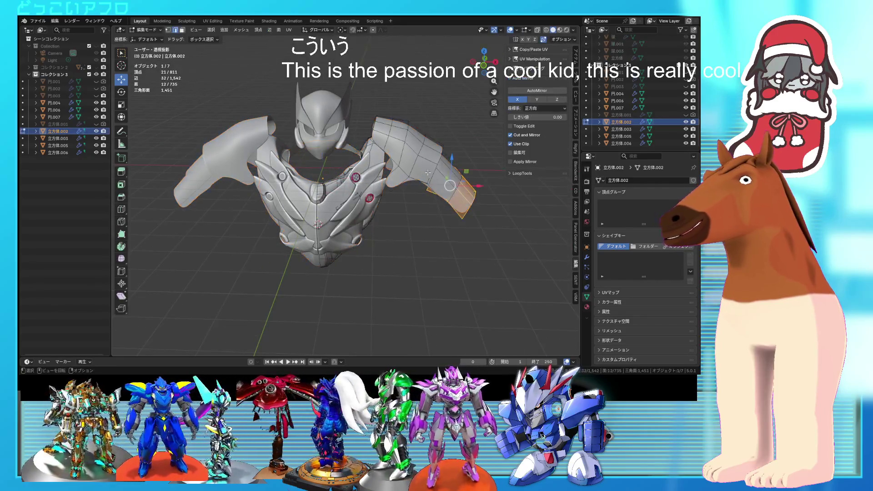
key("l")
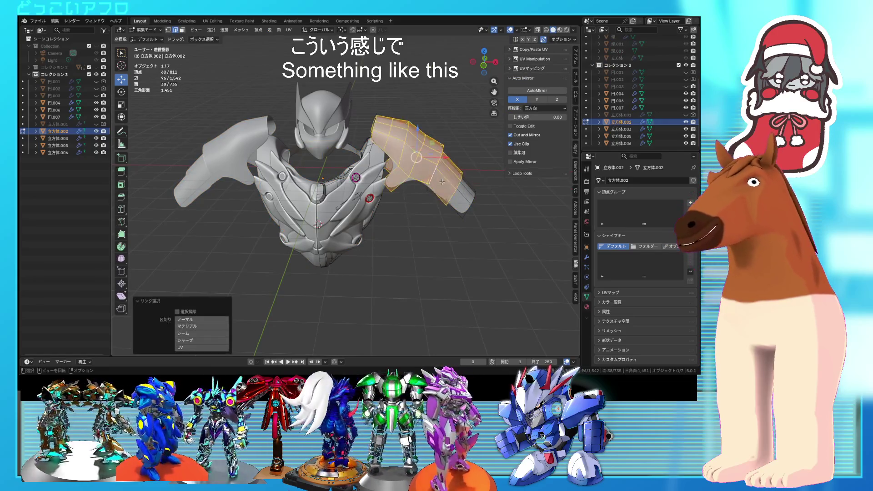
right_click(467, 201)
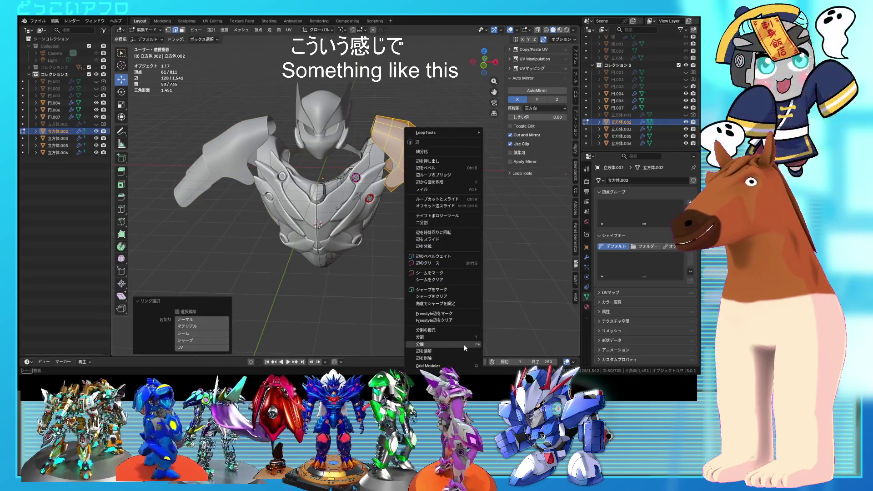
key("Return")
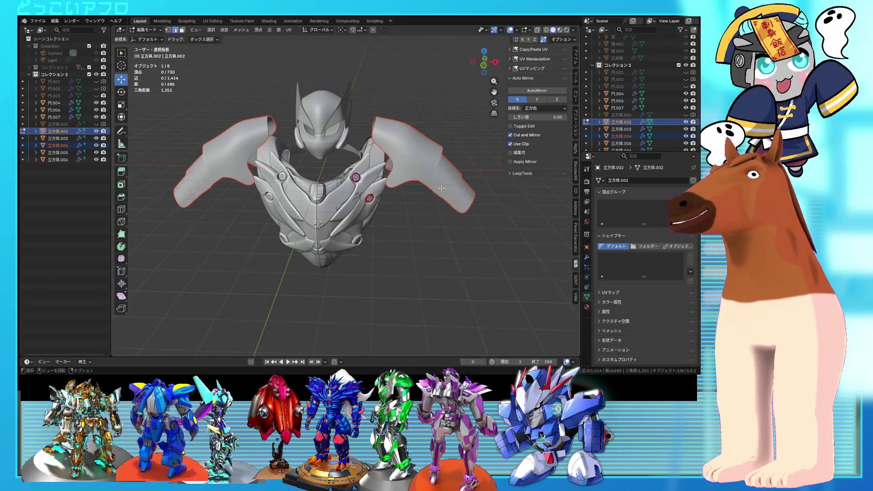
key("Tab")
- Tilt the separated shoulder guard outward 11.1° and move it inward
left_click(437, 184)
mouse_move(437, 184)
middle_mouse_down()
mouse_move(371, 185)
mouse_move(413, 179)
middle_mouse_up()
key("Tab")
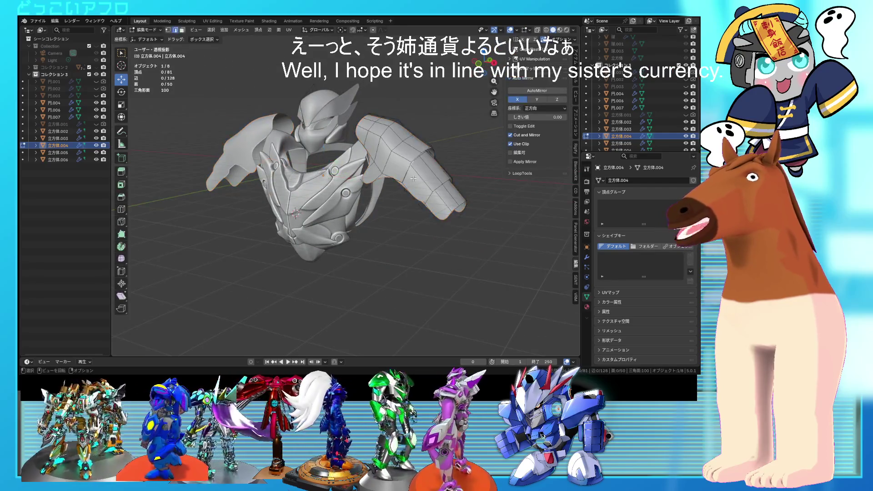
key("a")
key("KP_3")
key("KP_1")
key("r")
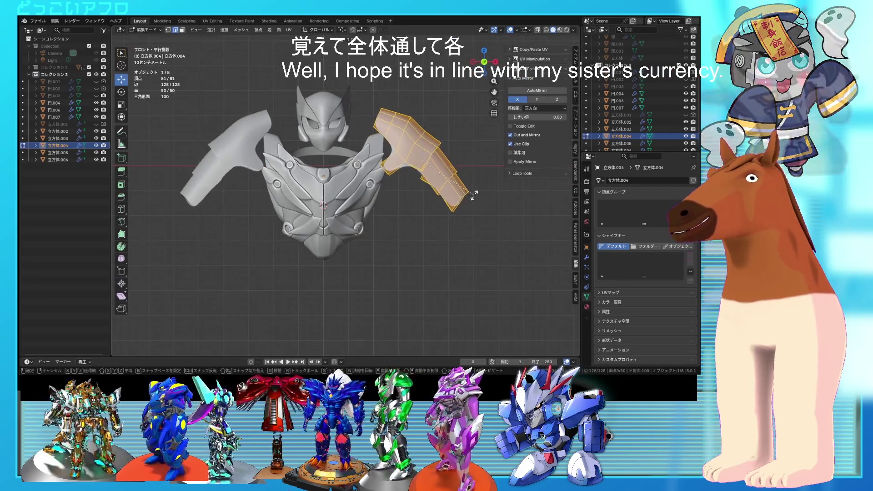
left_click(466, 199)
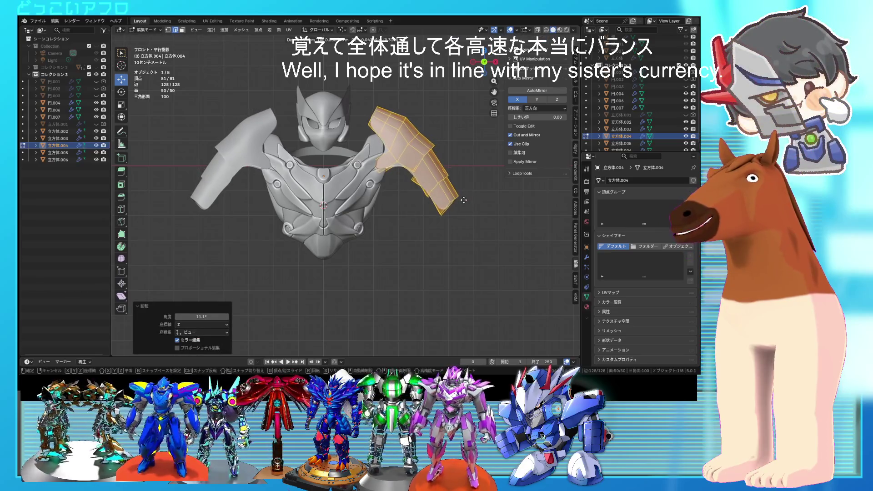
key("g")
left_click(457, 198)
mouse_move(457, 198)
middle_mouse_down()
mouse_move(346, 187)
mouse_move(372, 191)
middle_mouse_up()
- Scale two arm-section faces to 1.131 with smooth proportional falloff, then exit Edit Mode
key("alt+a")
left_click(372, 191)
middle_click_drag(438, 192, 409, 194)
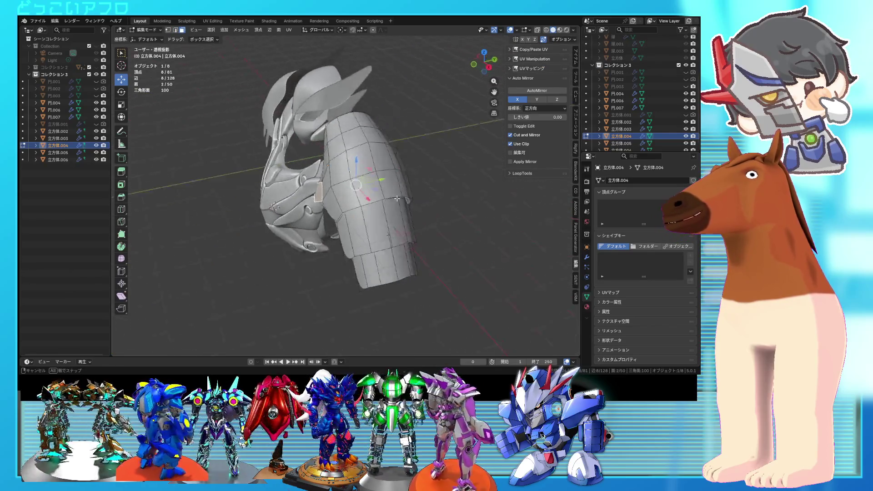
key("s")
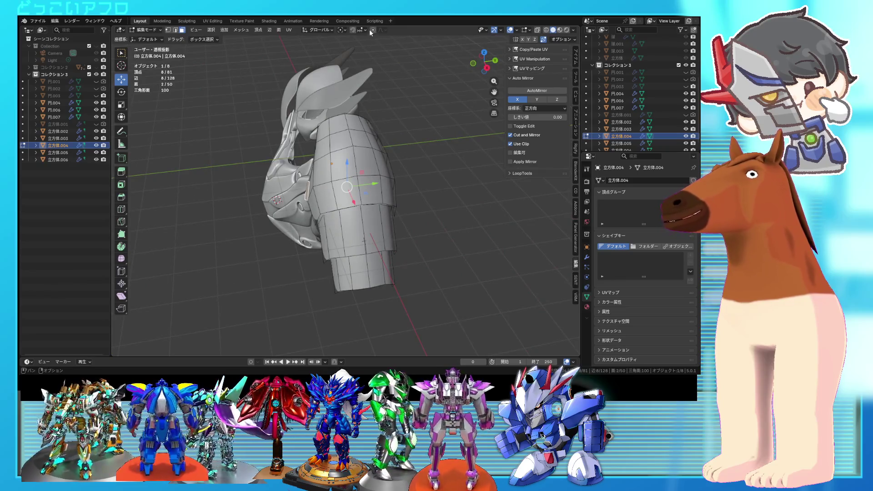
mouse_move(423, 141)
middle_mouse_down()
mouse_move(472, 153)
mouse_move(467, 165)
mouse_move(430, 159)
middle_mouse_up()
left_click(464, 169)
key("Tab")
left_click(462, 151)
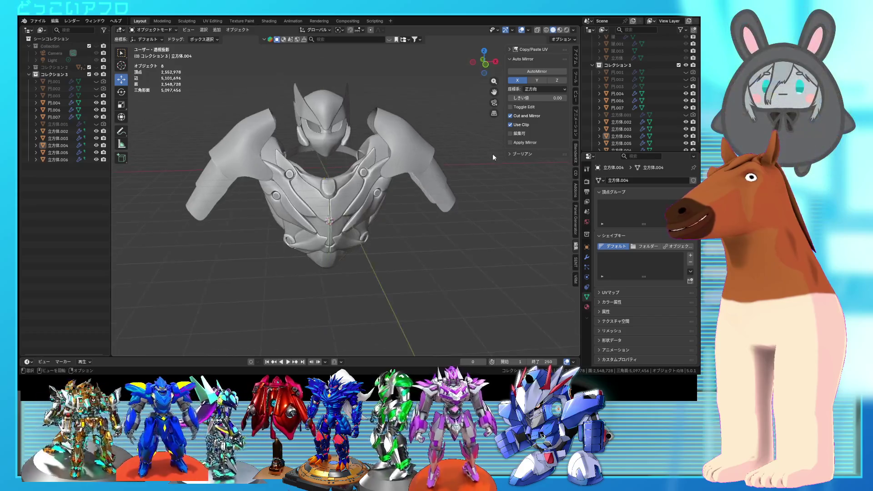
- Inspect both flaring shoulder guards from several angles, then reopen 立方体.004 in Edit Mode
left_click(412, 159)
key("Tab")
mouse_move(413, 159)
middle_mouse_down()
mouse_move(455, 173)
mouse_move(421, 165)
mouse_move(446, 155)
mouse_move(418, 195)
mouse_move(268, 185)
middle_mouse_up()
key("Tab")
left_click(433, 195)
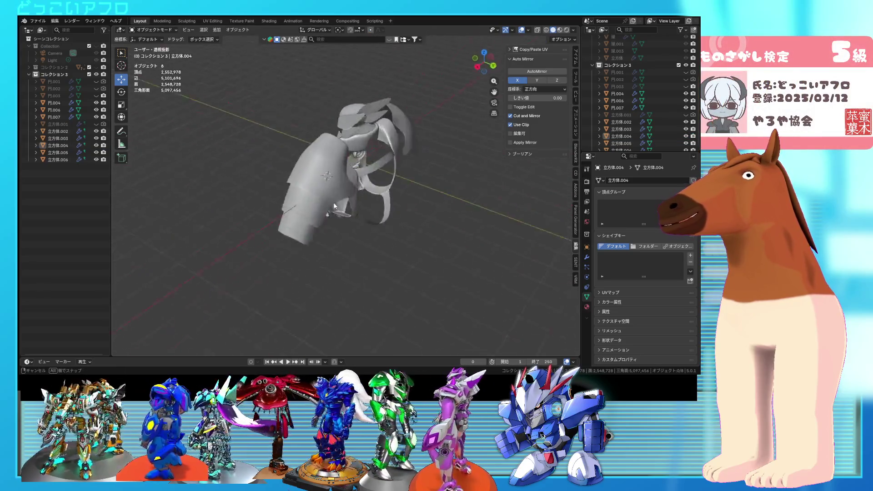
middle_click_drag(367, 173, 387, 189)
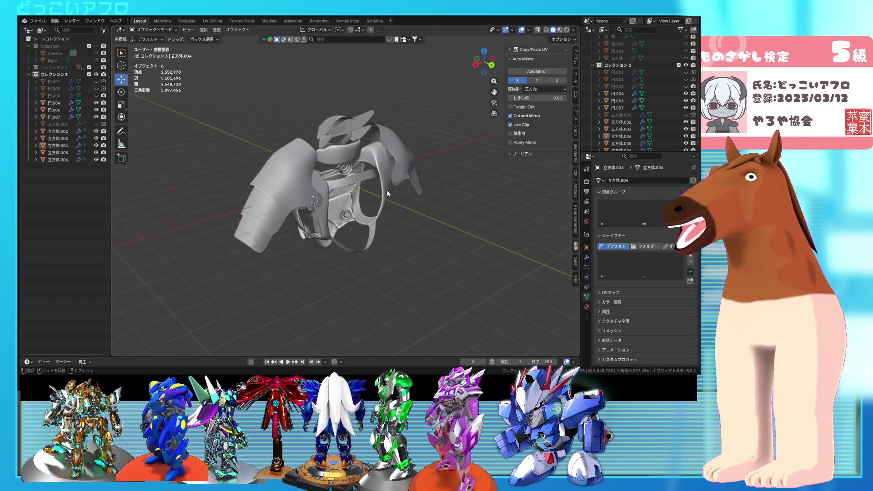
mouse_move(370, 220)
middle_mouse_down()
mouse_move(337, 178)
mouse_move(466, 188)
mouse_move(427, 178)
middle_mouse_up()
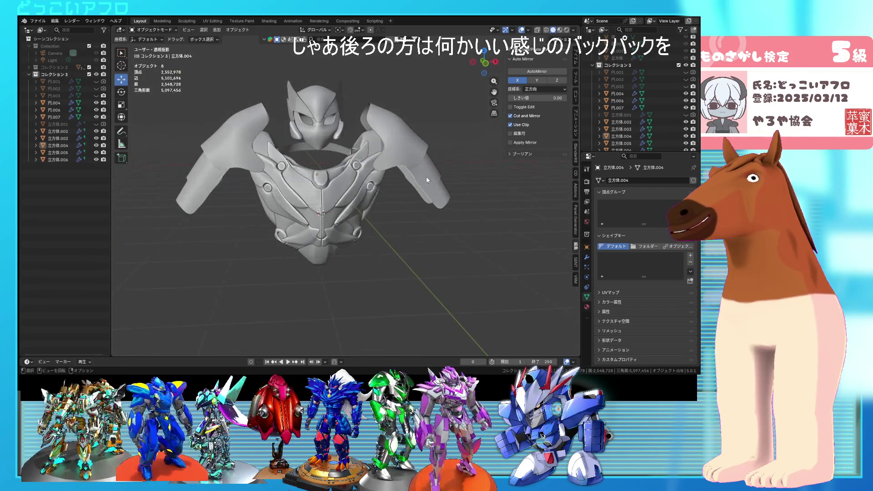
left_click(423, 181)
key("Tab")
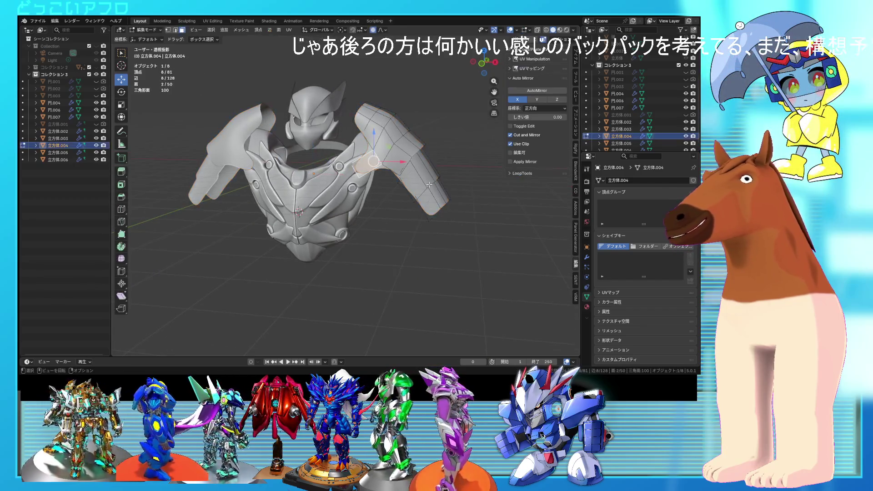
- Narrow the shoulder guard along X to 0.873 with proportional editing
mouse_move(429, 187)
middle_mouse_down("alt")
mouse_move(439, 187)
mouse_move(409, 187)
middle_mouse_up("alt")
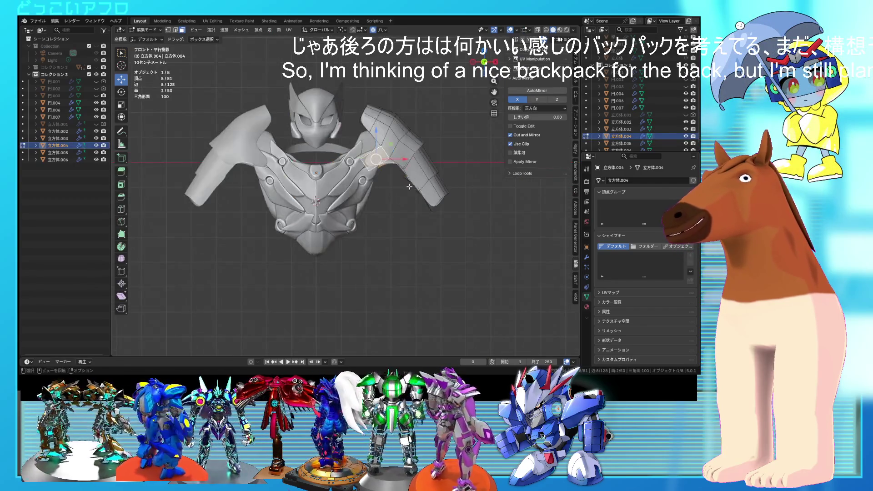
key("Tab")
mouse_move(457, 205)
middle_mouse_down()
mouse_move(401, 233)
mouse_move(458, 230)
mouse_move(422, 216)
mouse_move(419, 203)
mouse_move(412, 226)
mouse_move(398, 228)
mouse_move(392, 199)
mouse_move(343, 176)
mouse_move(329, 157)
mouse_move(385, 215)
mouse_move(435, 240)
middle_mouse_up()
scroll(458, 227, "up", 5)
key("Tab")
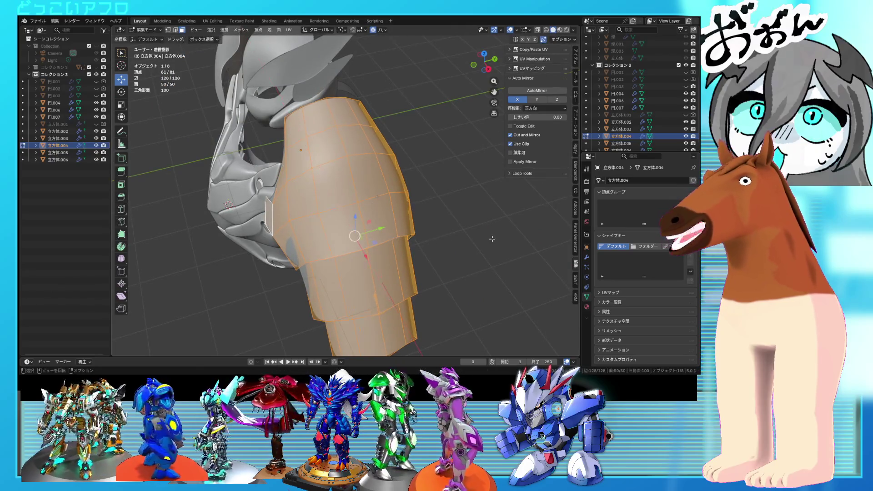
key("s")
key("x")
left_click(475, 239)
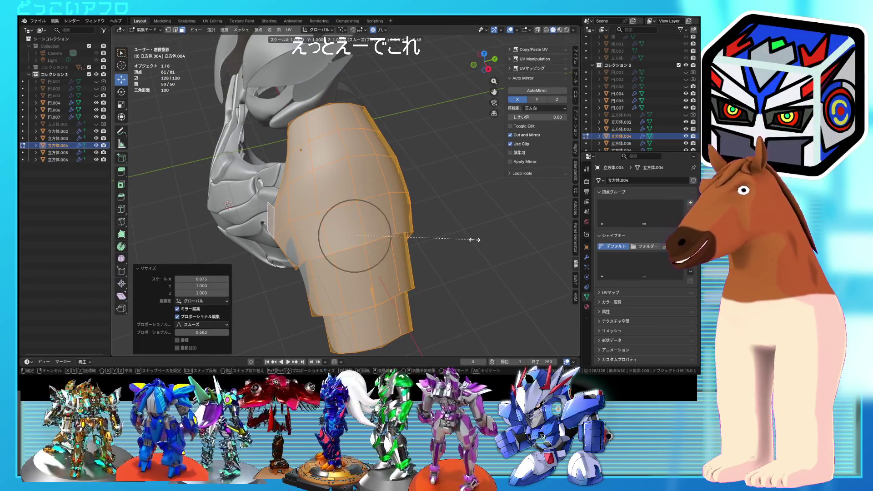
key("y")
mouse_move(445, 238)
middle_mouse_down()
mouse_move(456, 210)
mouse_move(496, 215)
mouse_move(409, 208)
mouse_move(417, 205)
mouse_move(415, 230)
mouse_move(419, 172)
middle_mouse_up()
key("Tab")
key("Tab")
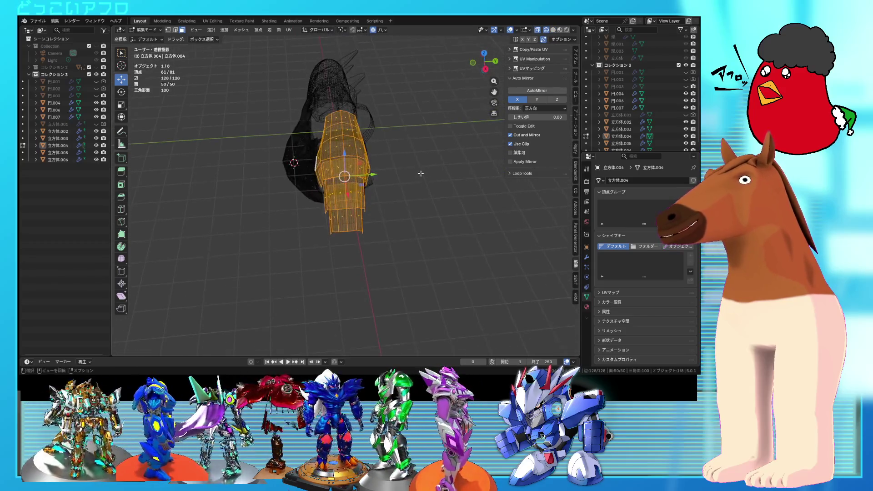
- Stretch the guard's box-selected lower section along Y by 1.123 and return to Object Mode
scroll(409, 210, "up", 2)
middle_click_drag(396, 269, 402, 293)
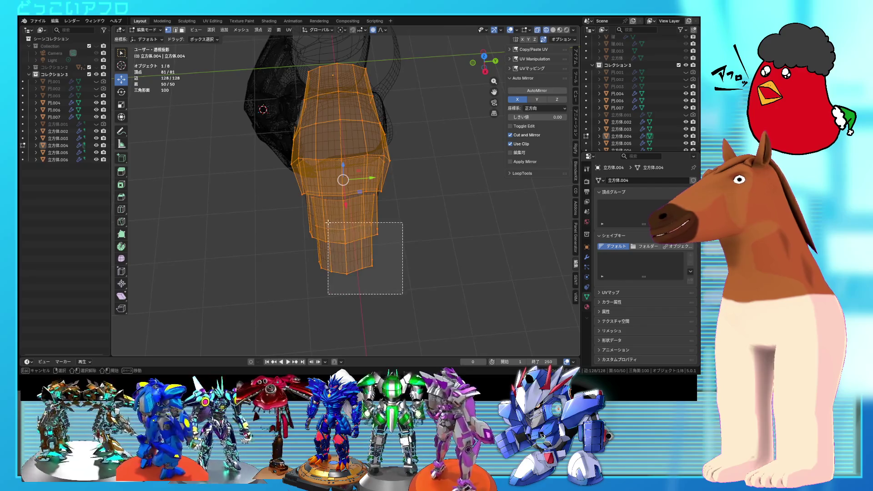
left_click_drag(280, 186, 280, 186)
key("alt+z")
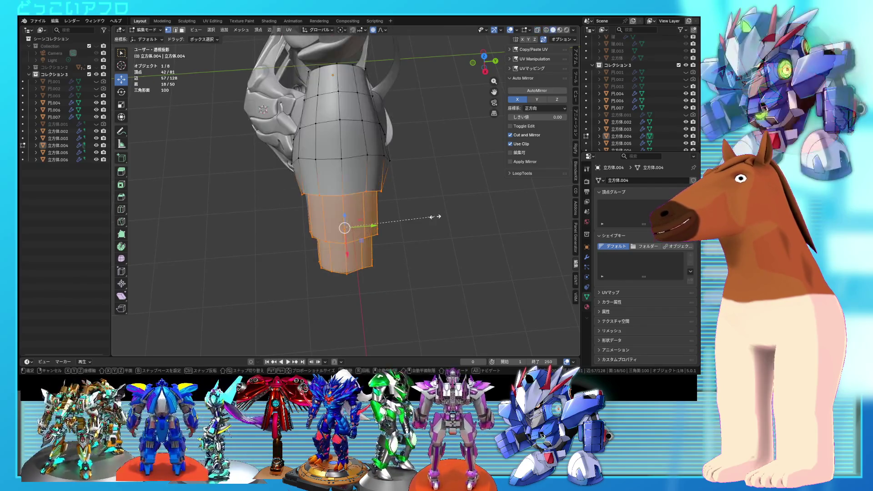
key("s")
key("y")
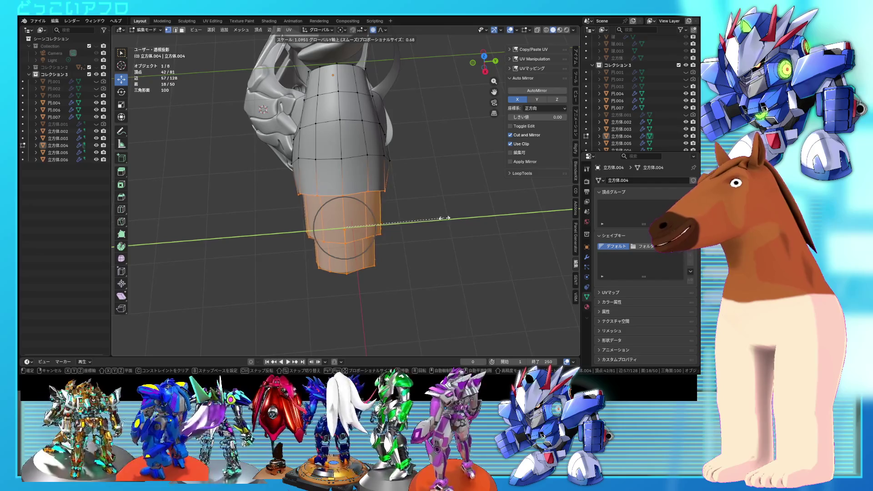
left_click(443, 222)
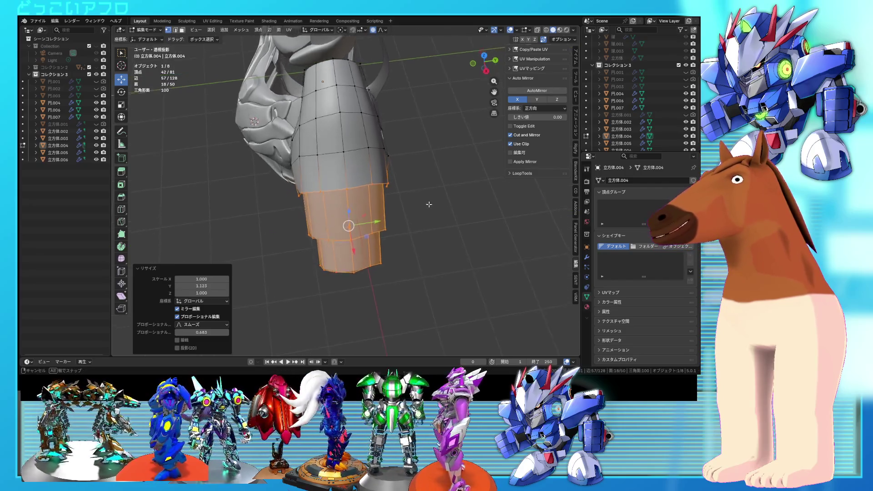
mouse_move(428, 202)
middle_mouse_down()
mouse_move(410, 200)
mouse_move(446, 181)
mouse_move(438, 167)
mouse_move(408, 181)
mouse_move(448, 178)
mouse_move(313, 153)
mouse_move(464, 203)
mouse_move(388, 206)
mouse_move(240, 183)
mouse_move(363, 168)
mouse_move(378, 186)
mouse_move(361, 194)
mouse_move(389, 194)
mouse_move(372, 190)
middle_mouse_up()
key("Tab")
left_click(384, 119)
key("shift+z")
- Duplicate the rounded block 立方体.001 below the chest and hide the original
mouse_move(379, 116)
middle_mouse_down()
mouse_move(326, 122)
mouse_move(470, 159)
middle_mouse_up()
key("shift+z")
key("ctrl+s")
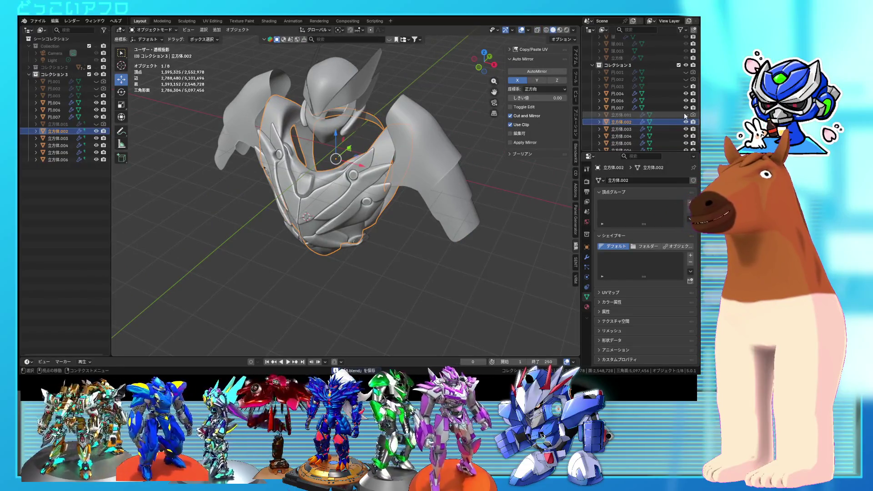
key("shift+z")
middle_click_drag(291, 136, 295, 114)
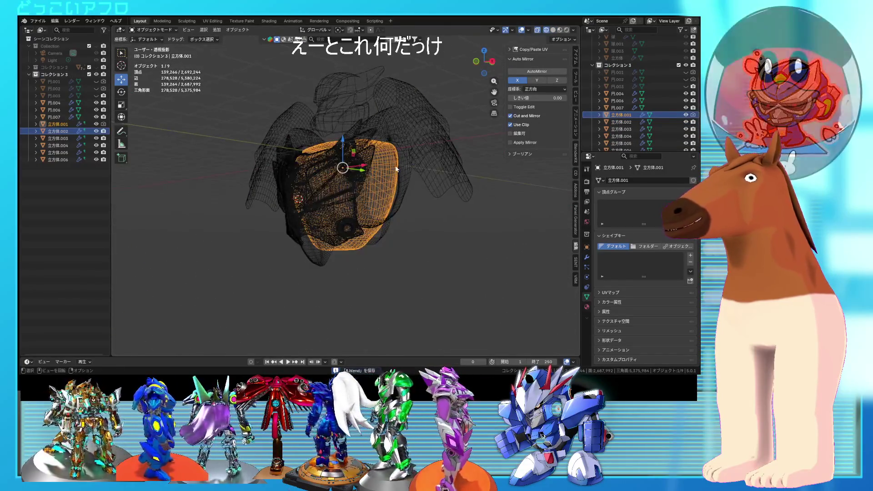
key("shift+d")
left_click(415, 277)
key("shift+z")
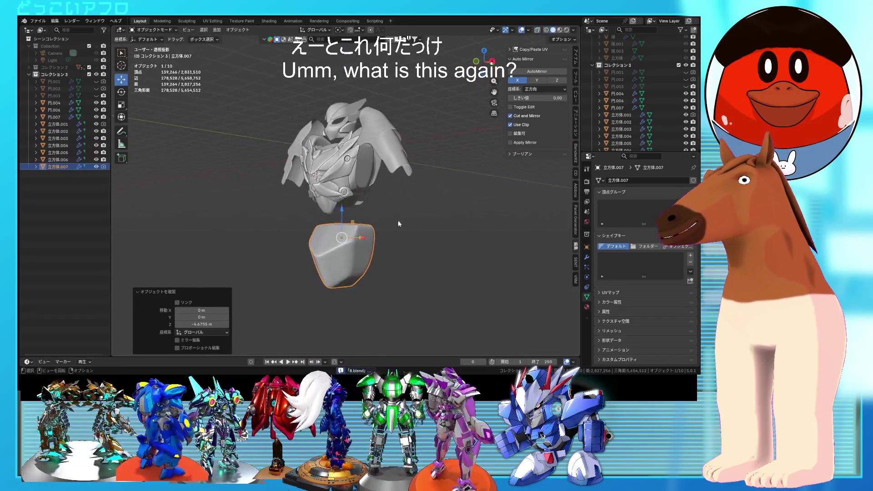
left_click(350, 204)
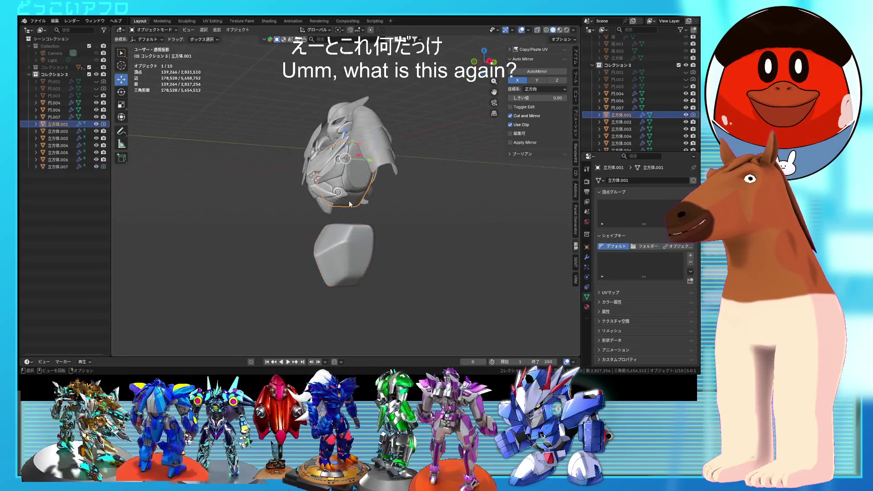
left_click(685, 115)
- Move the lower-body block 立方体.007 further down beneath the chest and save
middle_click_drag(345, 204, 337, 244)
left_click(336, 245)
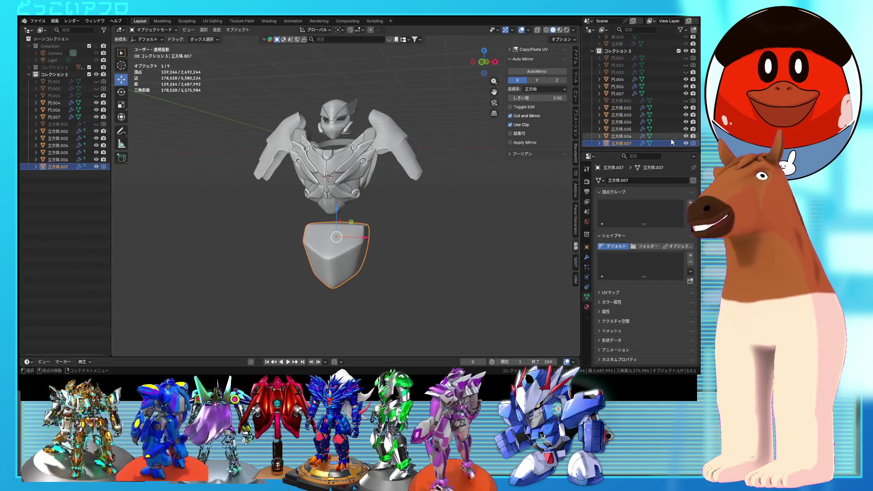
key("KP_3")
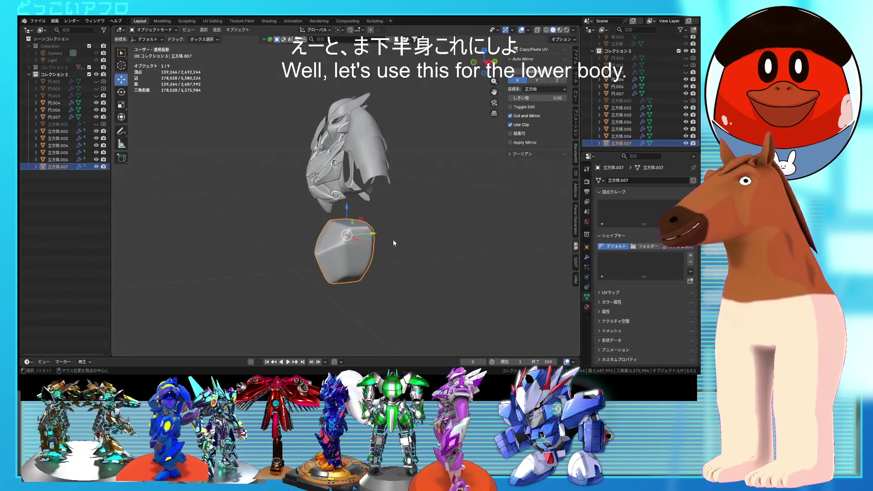
left_click_drag(351, 208, 351, 234)
mouse_move(364, 241)
middle_mouse_down()
mouse_move(432, 260)
mouse_move(417, 228)
mouse_move(414, 244)
mouse_move(374, 237)
middle_mouse_up()
left_click(408, 249)
left_click(416, 234)
left_click_drag(345, 212, 346, 204)
scroll(358, 204, "up", 2)
left_click(393, 228)
mouse_move(397, 229)
middle_mouse_down()
mouse_move(426, 225)
mouse_move(415, 213)
mouse_move(429, 215)
mouse_move(395, 232)
middle_mouse_up()
scroll(426, 225, "up", 2)
key("ctrl+s")
- Nudge 立方体.007 about 0.017 m along Y in orthographic view and save
key("KP_5")
left_click(375, 248)
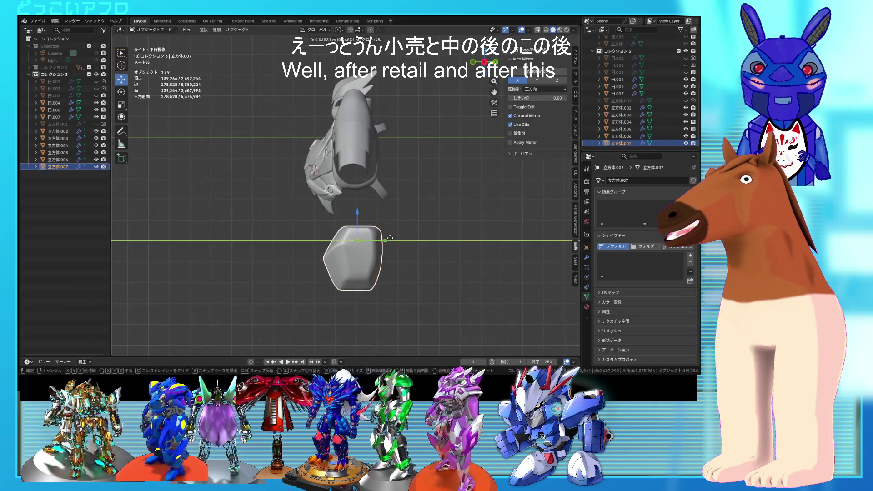
left_click_drag(390, 238, 391, 241)
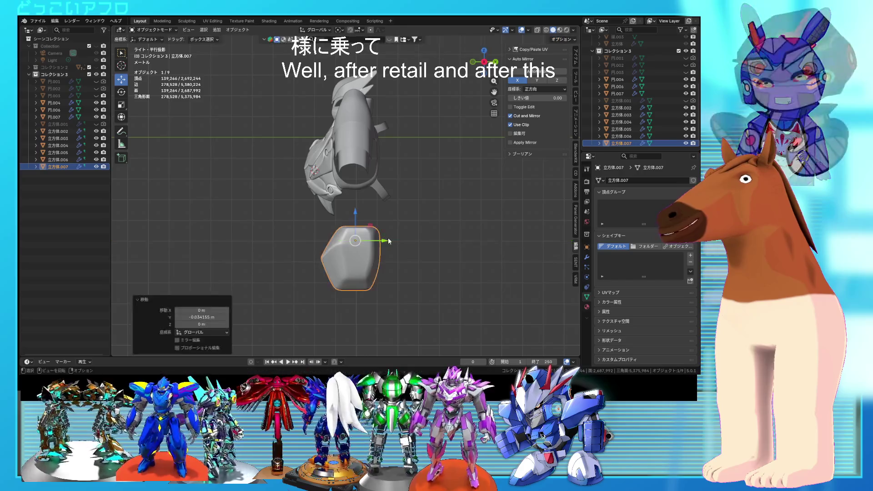
mouse_move(390, 241)
middle_mouse_down()
mouse_move(470, 261)
mouse_move(514, 240)
mouse_move(413, 228)
middle_mouse_up()
left_click(470, 261)
key("ctrl+s")
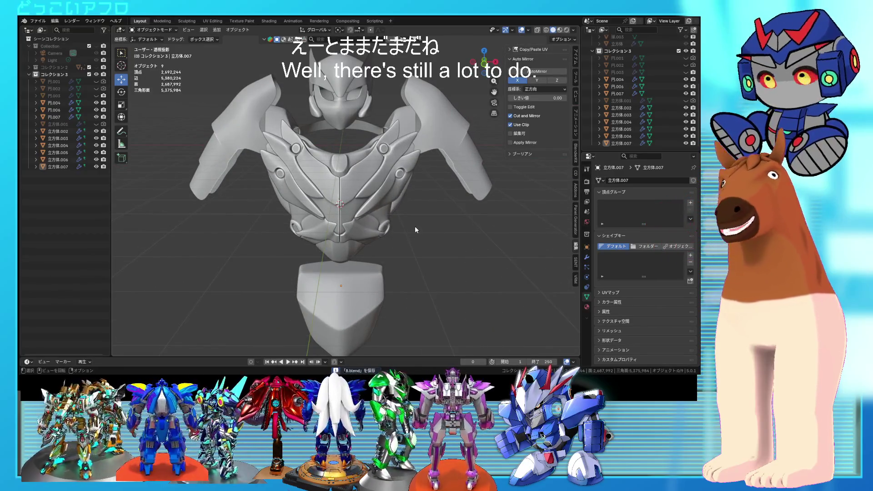
- Orbit and zoom around the armour from front and side angles, saving along the way
mouse_move(413, 216)
middle_mouse_down()
mouse_move(406, 201)
mouse_move(369, 217)
middle_mouse_up()
scroll(388, 212, "down", 3)
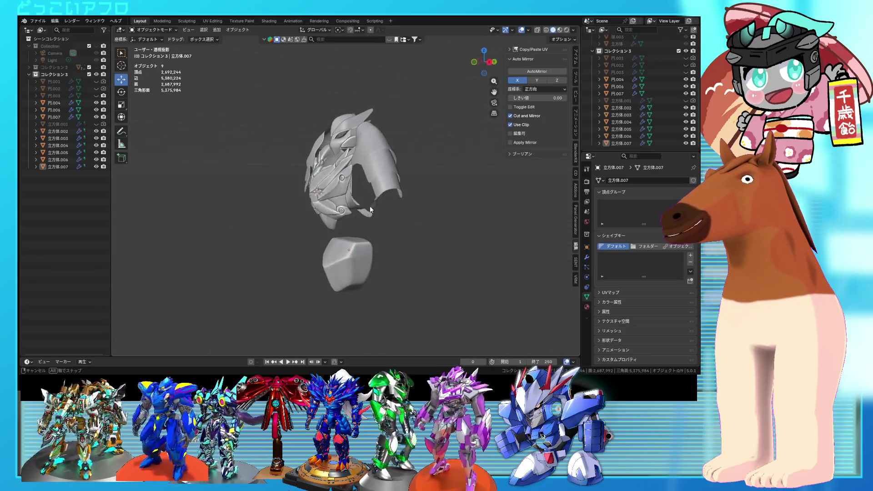
mouse_move(370, 217)
middle_mouse_down()
mouse_move(390, 200)
mouse_move(410, 207)
middle_mouse_up()
key("ctrl+s")
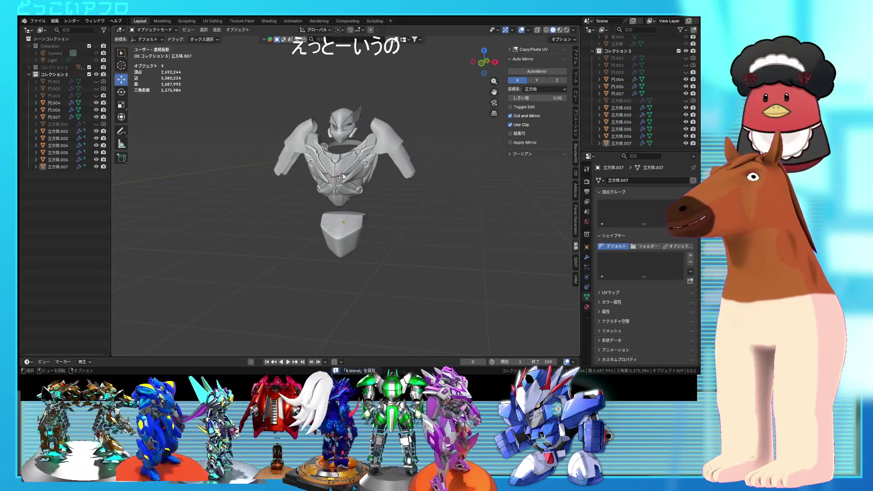
mouse_move(348, 220)
middle_mouse_down()
mouse_move(313, 236)
mouse_move(346, 236)
mouse_move(351, 222)
middle_mouse_up()
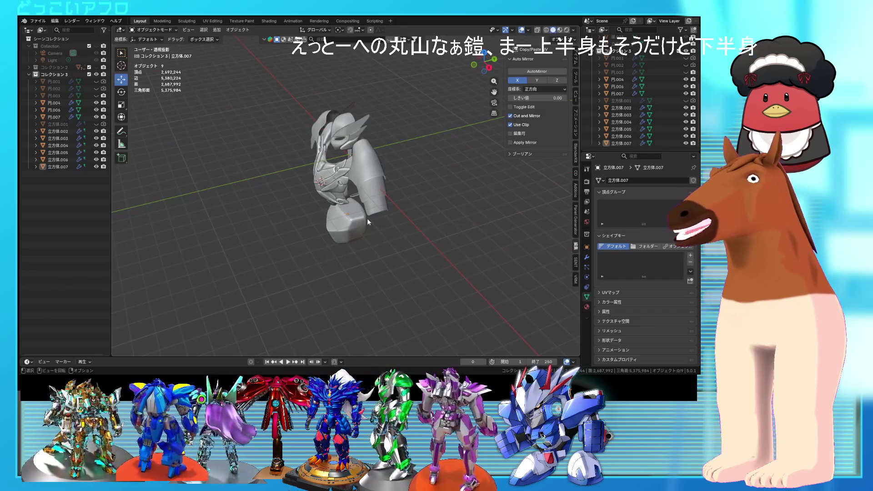
mouse_move(367, 217)
middle_mouse_down()
mouse_move(411, 197)
mouse_move(361, 239)
mouse_move(383, 229)
mouse_move(385, 204)
mouse_move(403, 247)
mouse_move(294, 247)
mouse_move(419, 199)
mouse_move(352, 199)
middle_mouse_up()
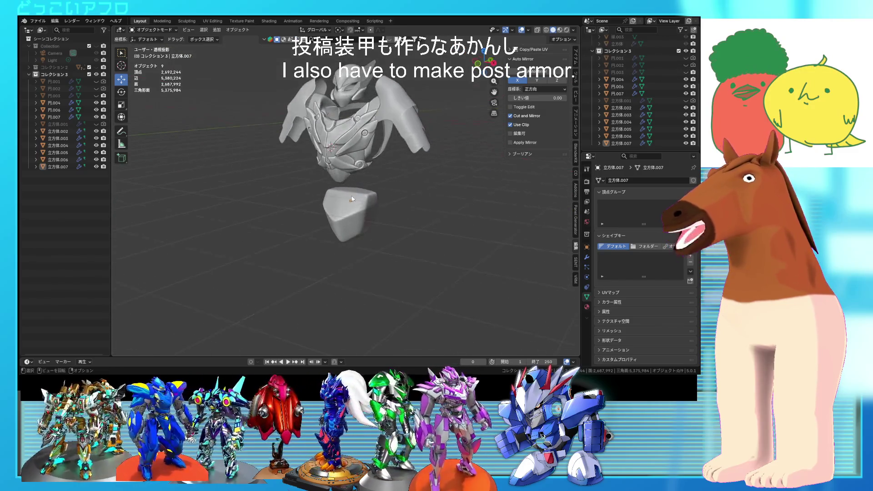
mouse_move(419, 187)
middle_mouse_down()
mouse_move(451, 197)
mouse_move(455, 225)
mouse_move(537, 225)
mouse_move(503, 240)
mouse_move(410, 237)
mouse_move(466, 228)
mouse_move(503, 233)
mouse_move(300, 224)
mouse_move(316, 214)
mouse_move(308, 206)
mouse_move(425, 213)
mouse_move(348, 219)
mouse_move(324, 170)
mouse_move(351, 179)
mouse_move(386, 247)
mouse_move(405, 245)
middle_mouse_up()
scroll(396, 209, "up", 2)
scroll(381, 212, "up", 3)
key("ctrl+s")
scroll(372, 233, "down", 3)
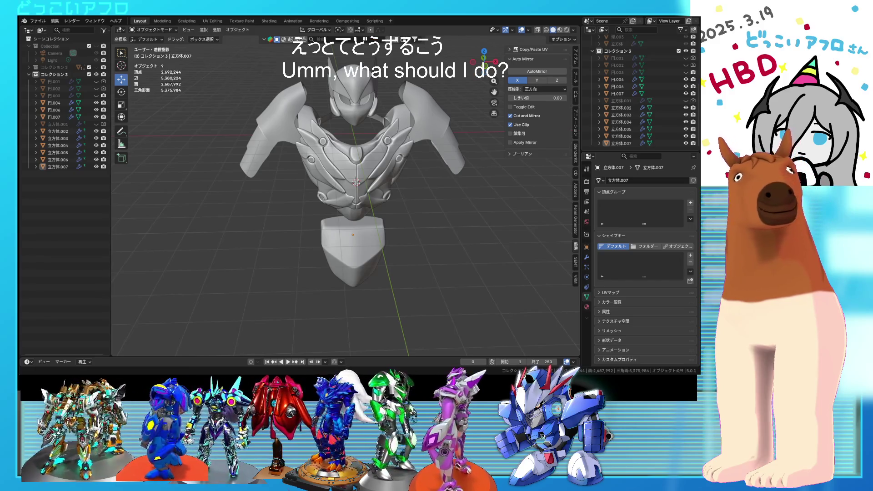
mouse_move(432, 227)
middle_mouse_down()
mouse_move(420, 238)
mouse_move(286, 212)
mouse_move(472, 205)
mouse_move(375, 206)
mouse_move(395, 215)
mouse_move(414, 198)
mouse_move(356, 195)
middle_mouse_up()
scroll(402, 200, "up", 3)
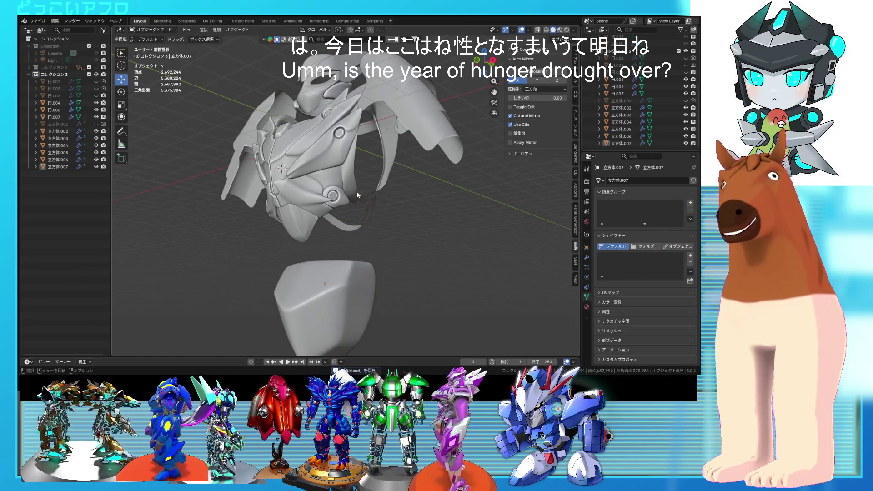
mouse_move(361, 184)
middle_mouse_down()
mouse_move(397, 198)
mouse_move(396, 212)
mouse_move(376, 219)
mouse_move(340, 212)
mouse_move(344, 193)
middle_mouse_up()
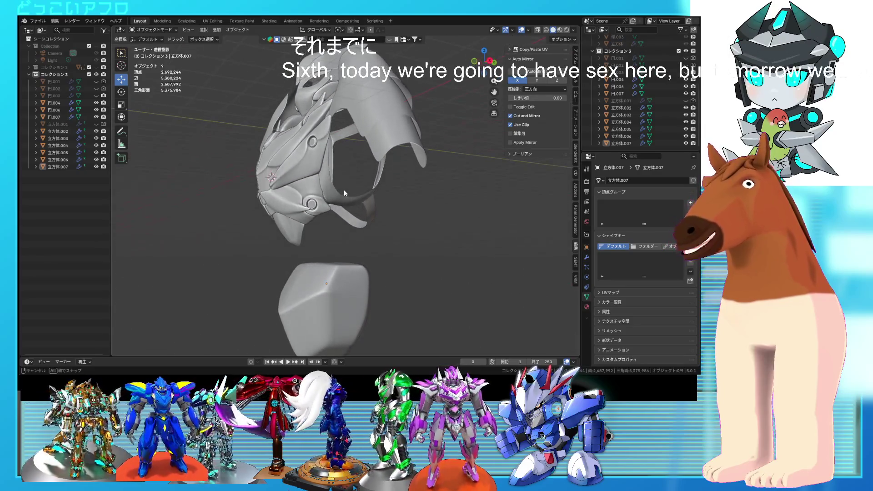
mouse_move(397, 180)
middle_mouse_down()
mouse_move(432, 195)
mouse_move(401, 186)
middle_mouse_up()
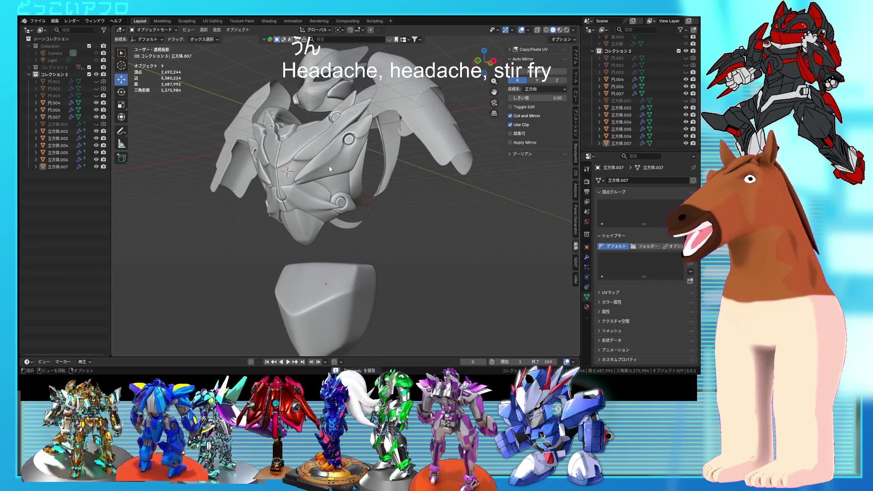
- Hide shoulder guards 立方体.005 and 立方体.004 in the Outliner
left_click(686, 129)
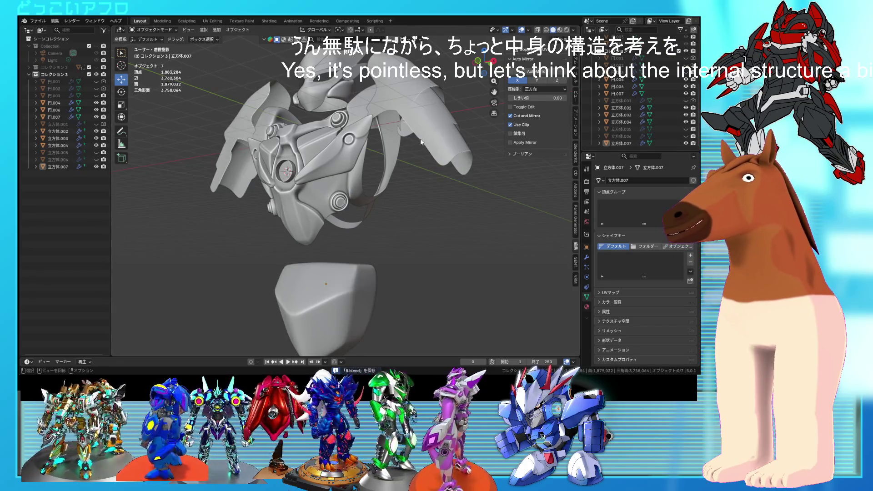
middle_click_drag(420, 141, 437, 146)
left_click(687, 122)
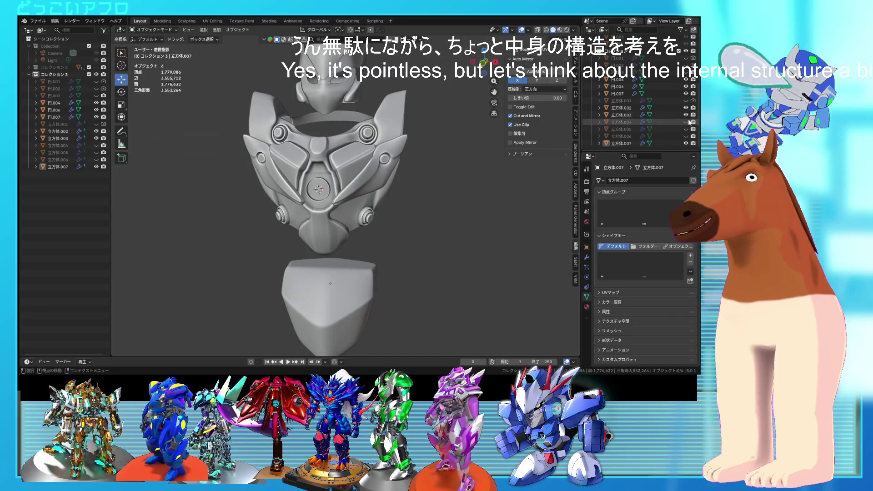